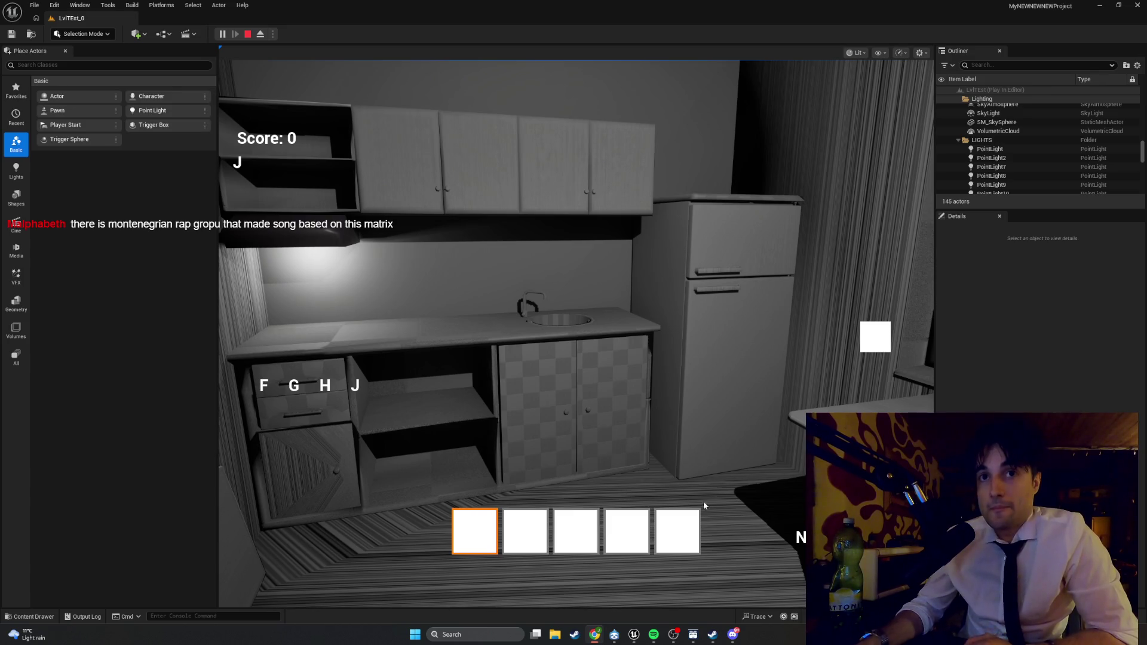
- Restart the running playtest and take a screenshot of the game view
left_click(537, 567)
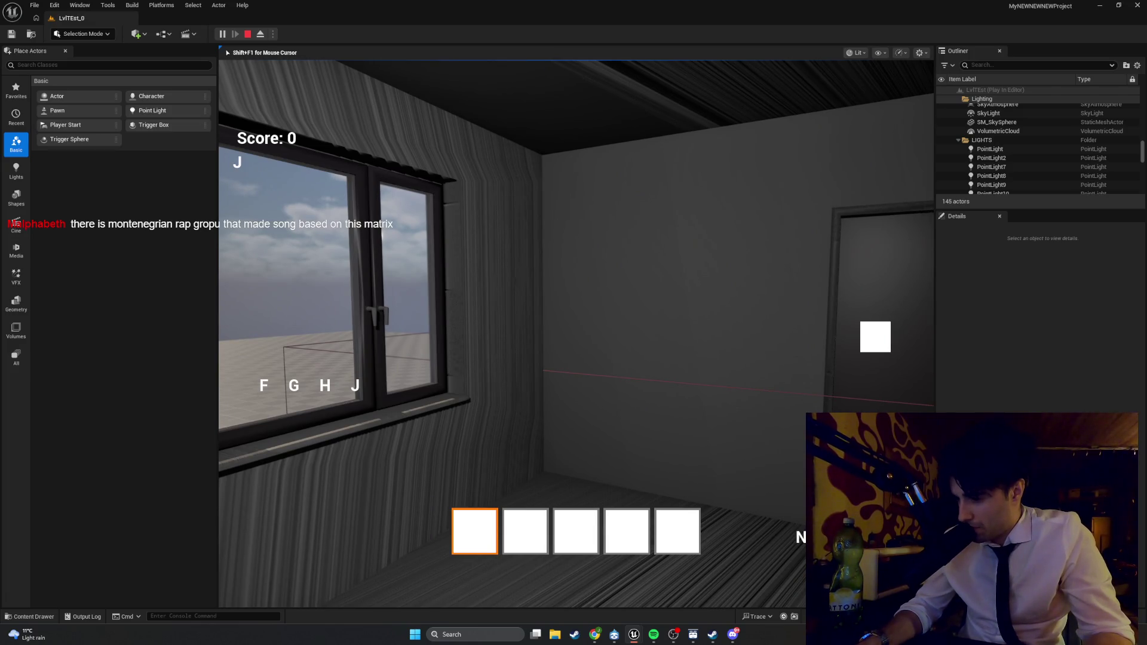
key("Escape")
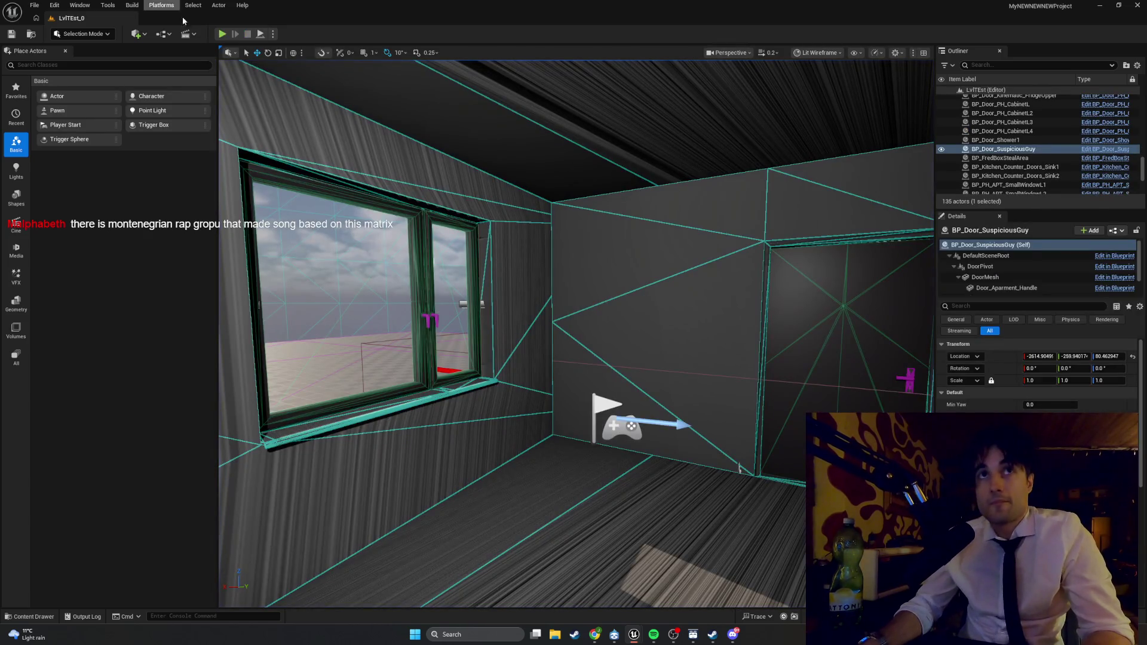
left_click(222, 35)
key("super+shift+s")
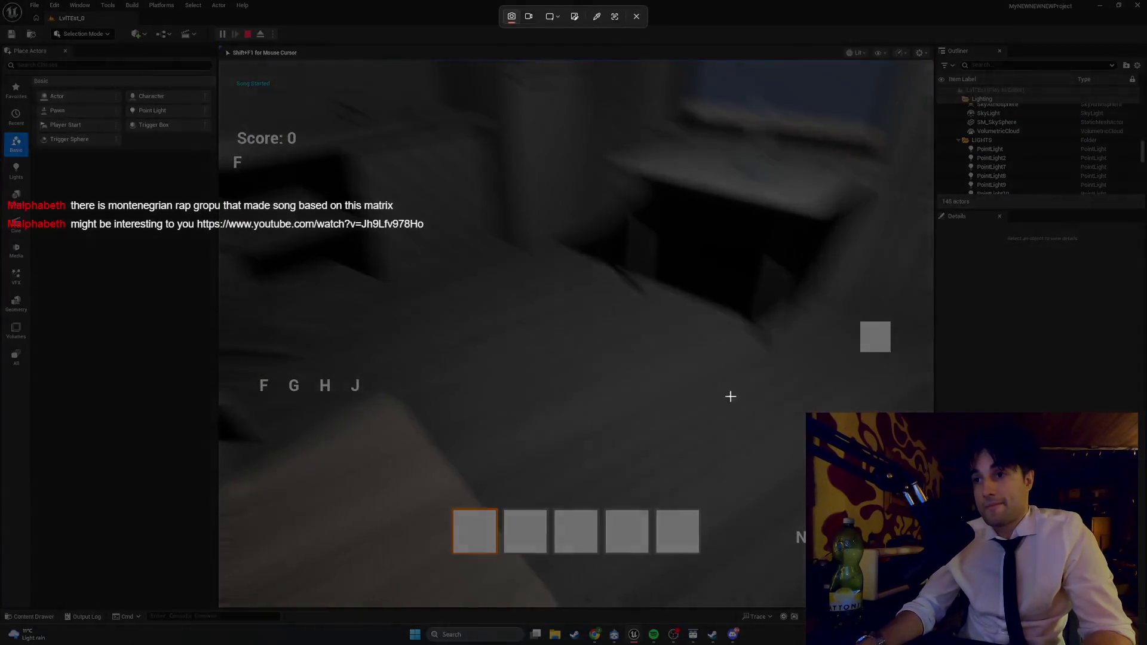
left_click_drag(923, 585, 758, 298)
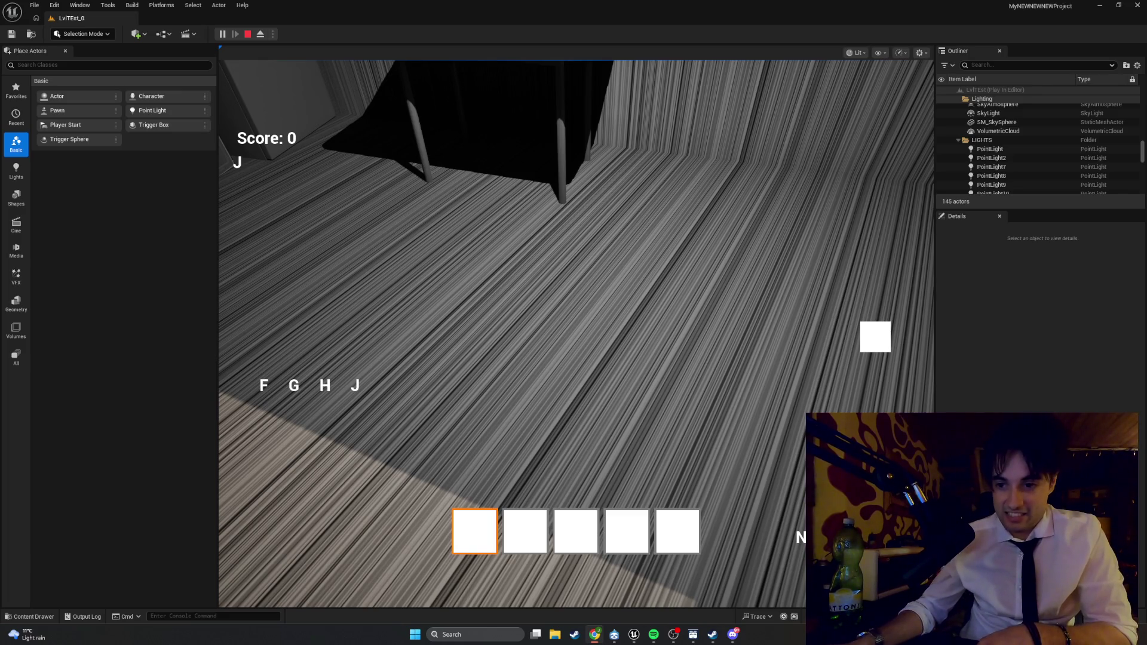
- Move the YouTube browser window aside and return focus to the game
key("alt+Tab")
mouse_move(642, 311)
left_mouse_down()
mouse_move(620, 238)
mouse_move(617, 271)
left_mouse_up()
key("alt+Tab")
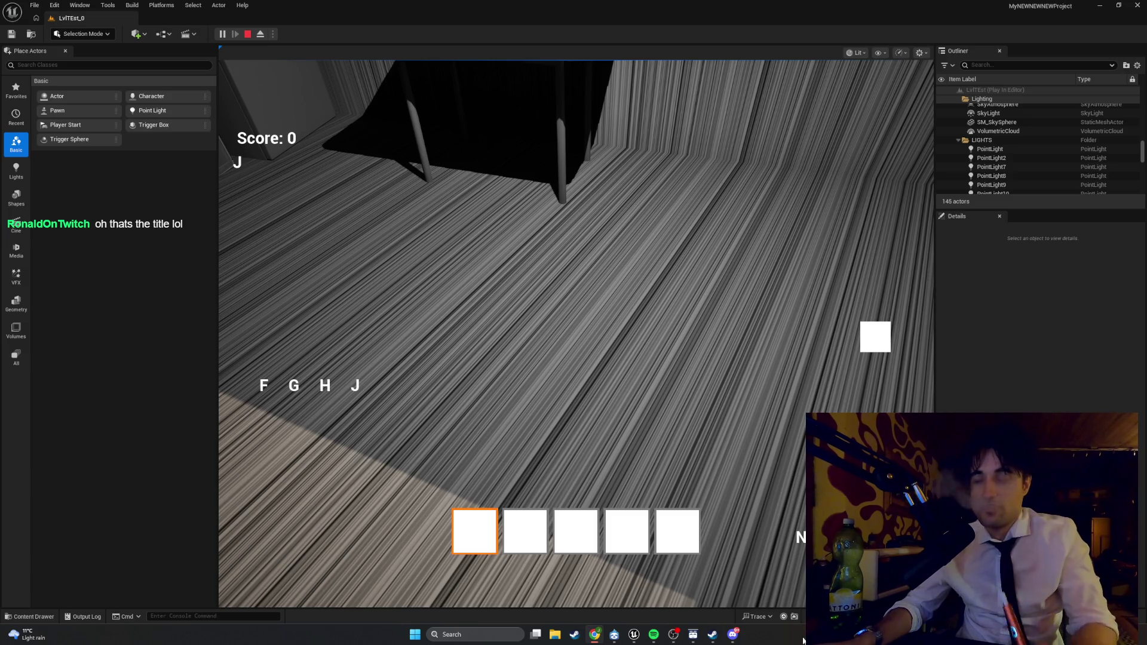
- Stop the simulation, then check the note-block, HUD and minigame graphs
mouse_move(634, 633)
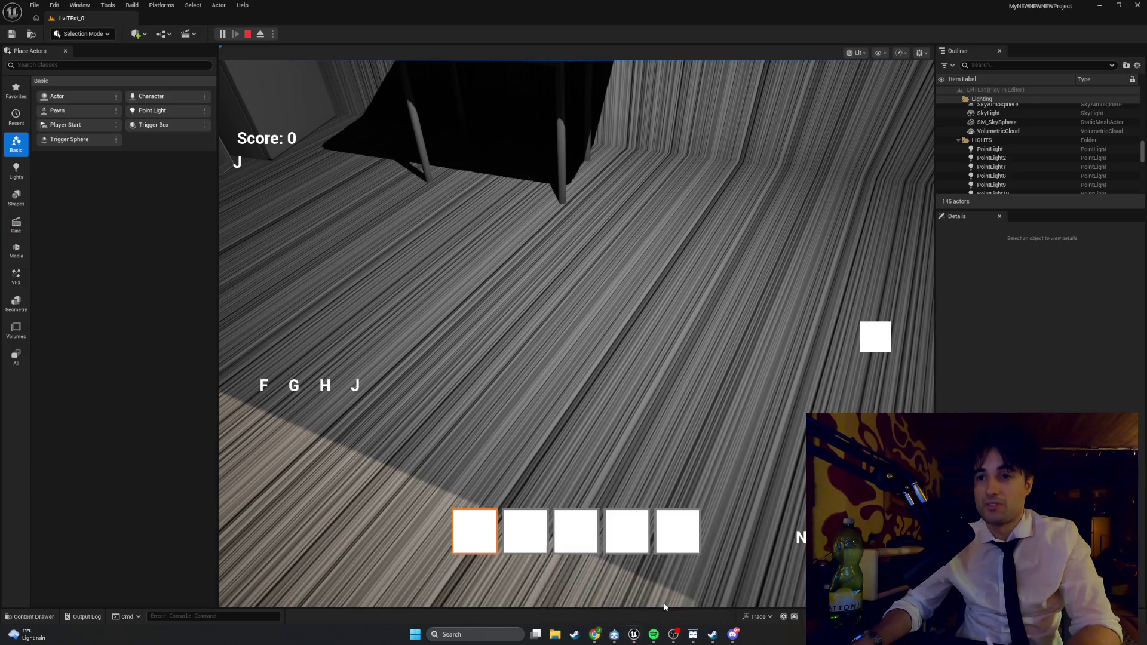
left_click(650, 573)
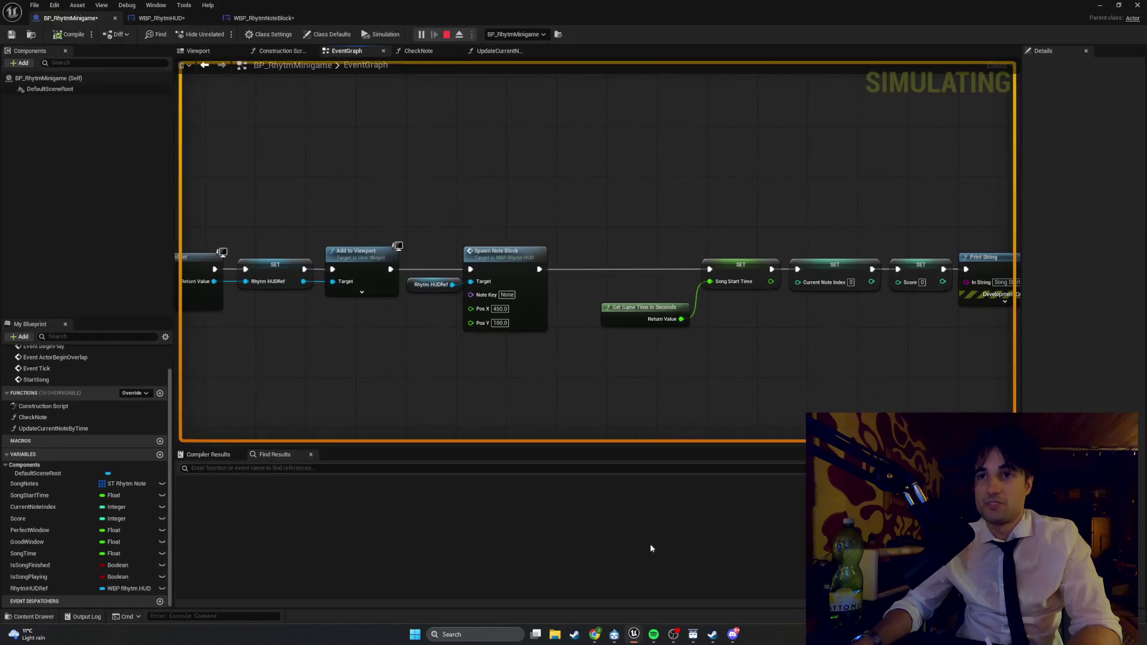
left_click(447, 35)
left_click(261, 18)
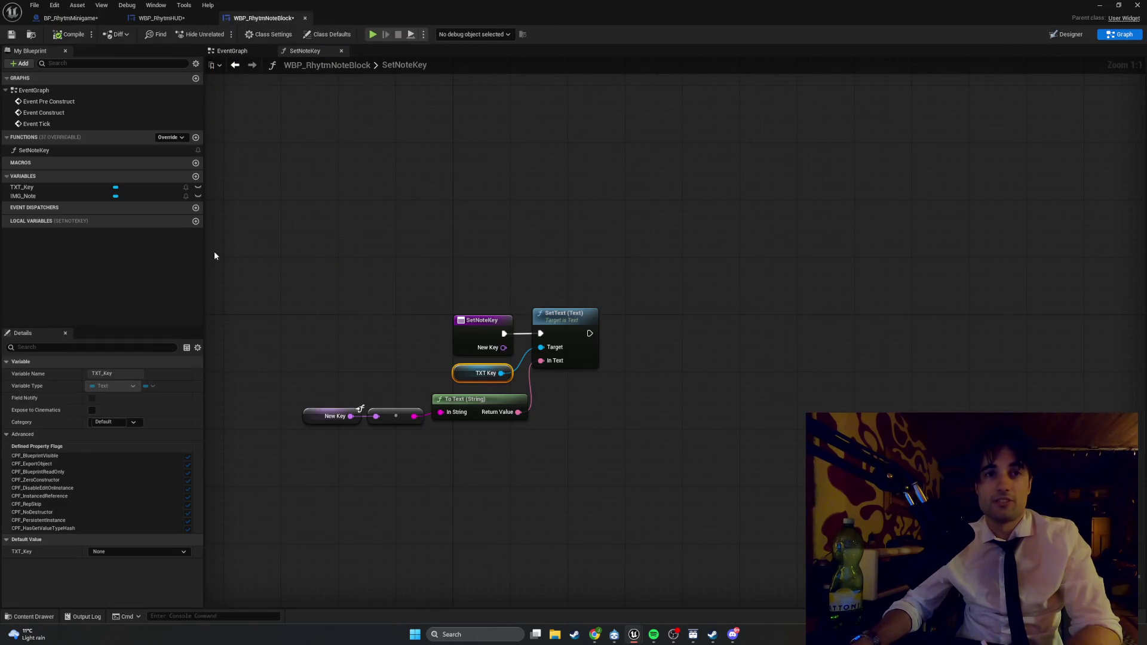
left_click(172, 19)
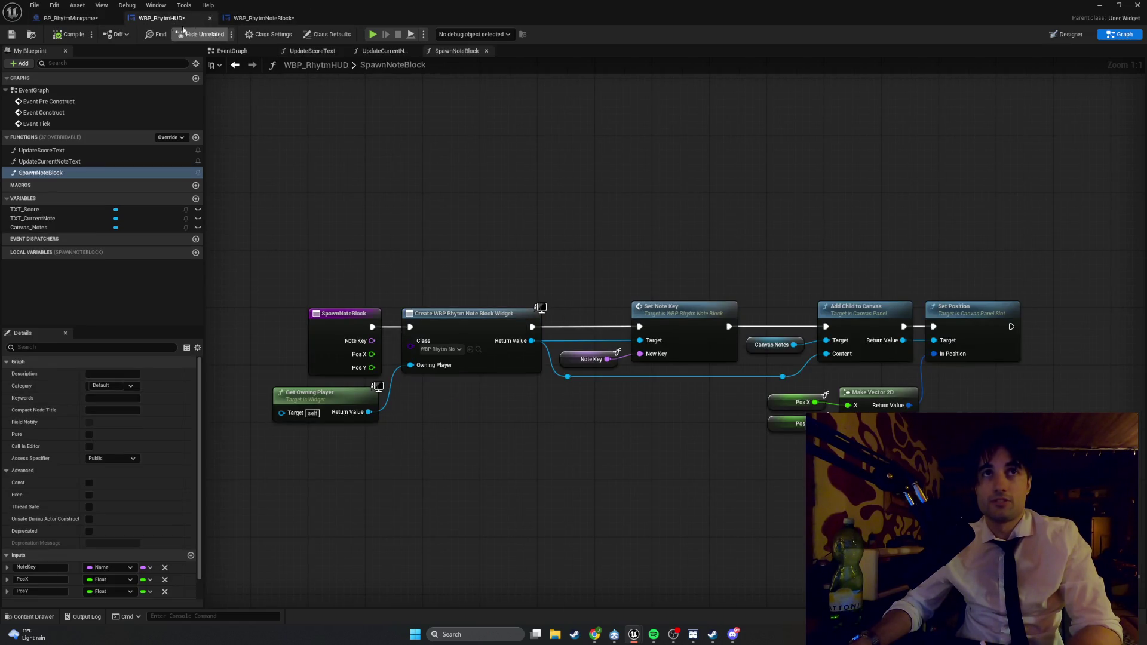
left_click(96, 19)
- Set Spawn Note Block's Note Key to F and play the level again
left_click(507, 295)
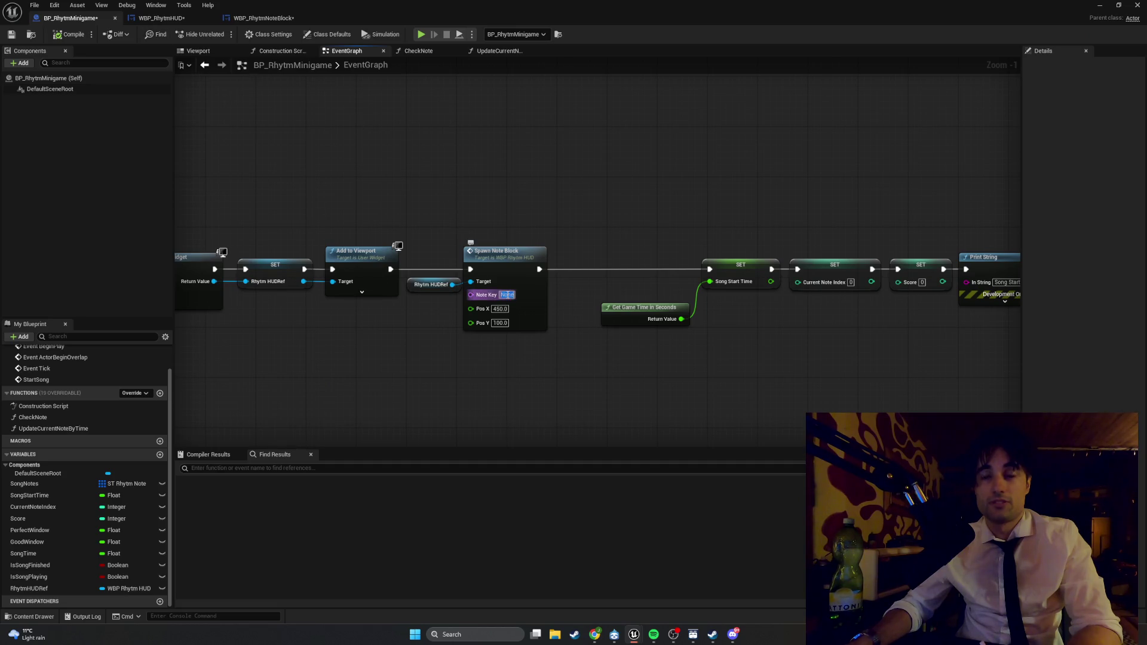
type("F")
key("Return")
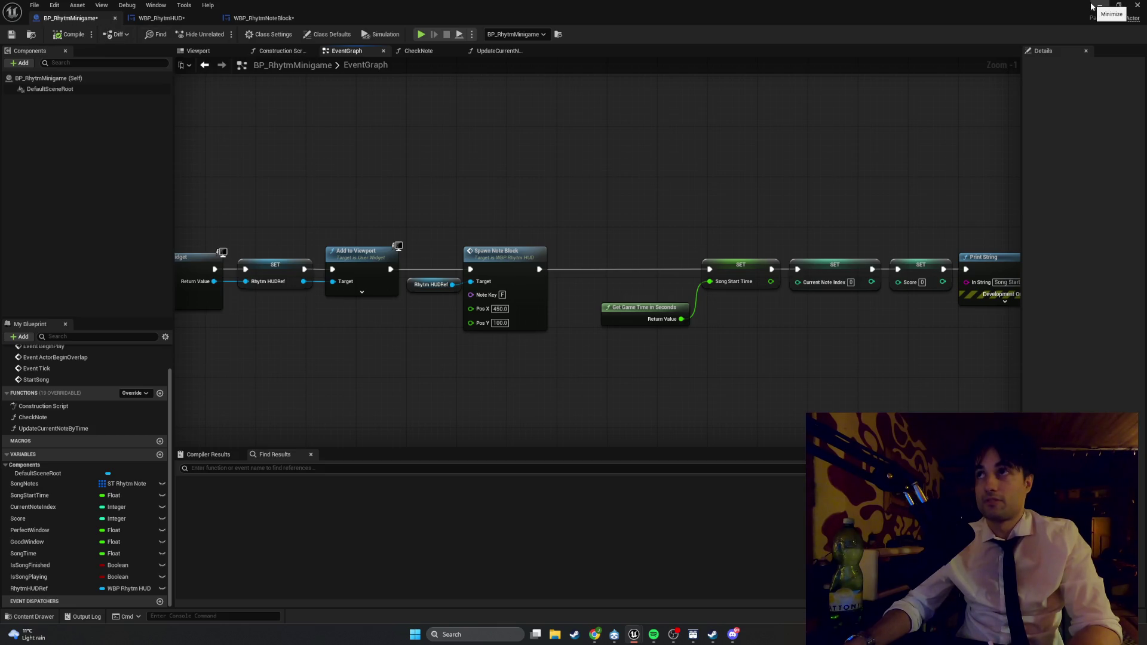
left_click(1099, 6)
left_click(223, 34)
left_click(384, 178)
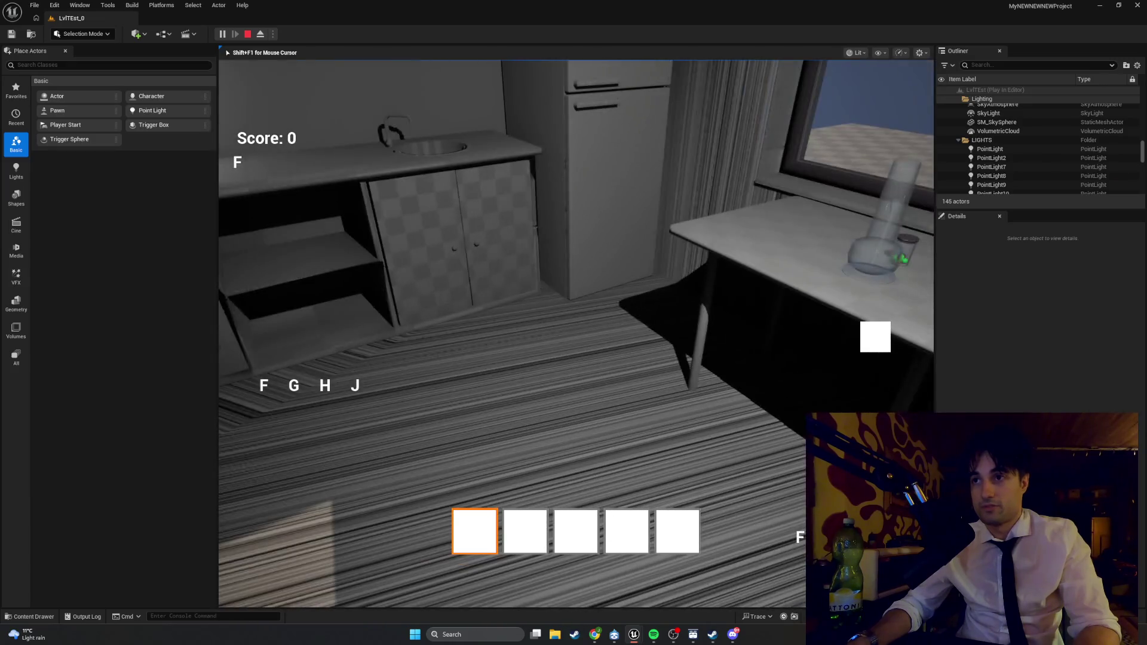
- Snip the area around the HUD square and bring the minigame Blueprint editor forward
key("super+shift+s")
left_click_drag(910, 314, 746, 550)
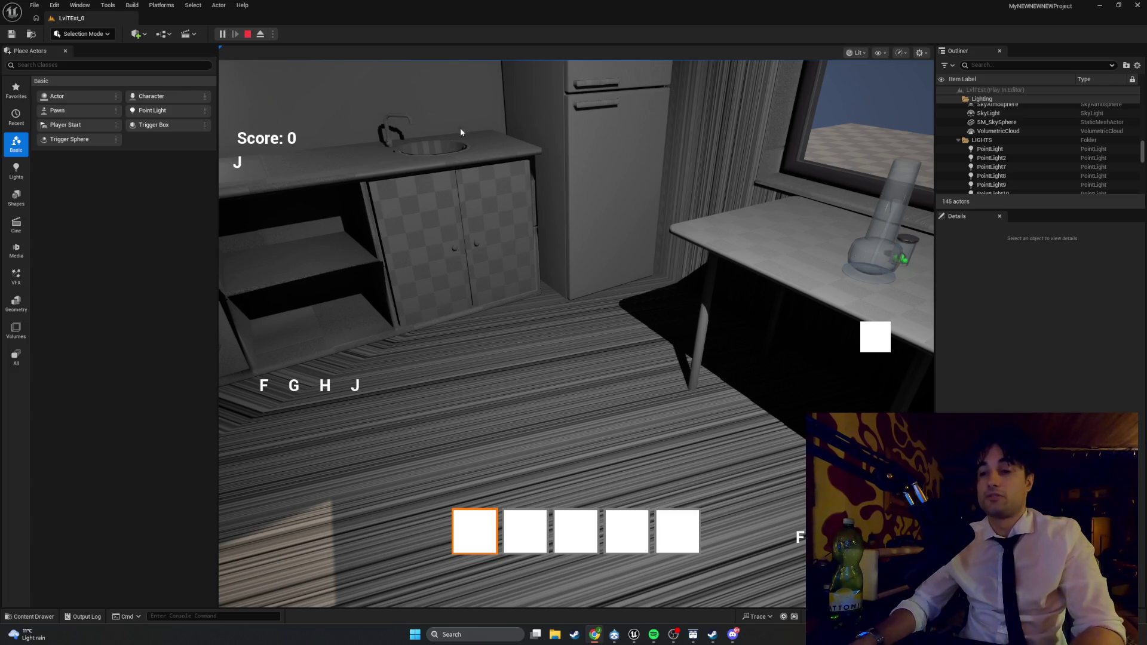
mouse_move(635, 630)
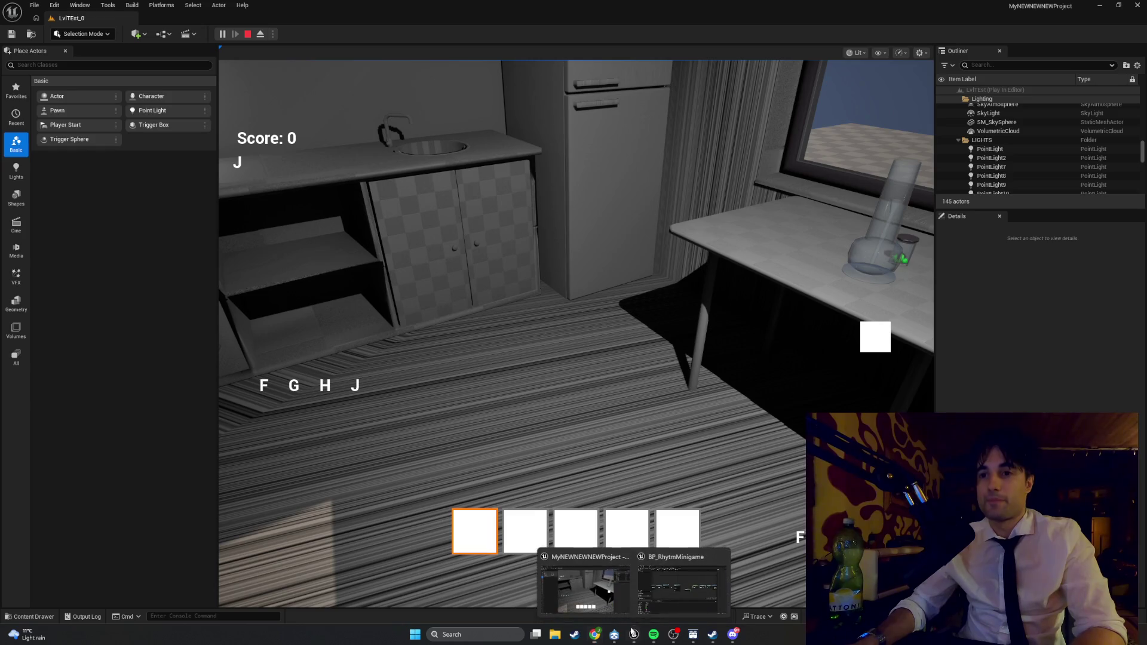
left_click(661, 600)
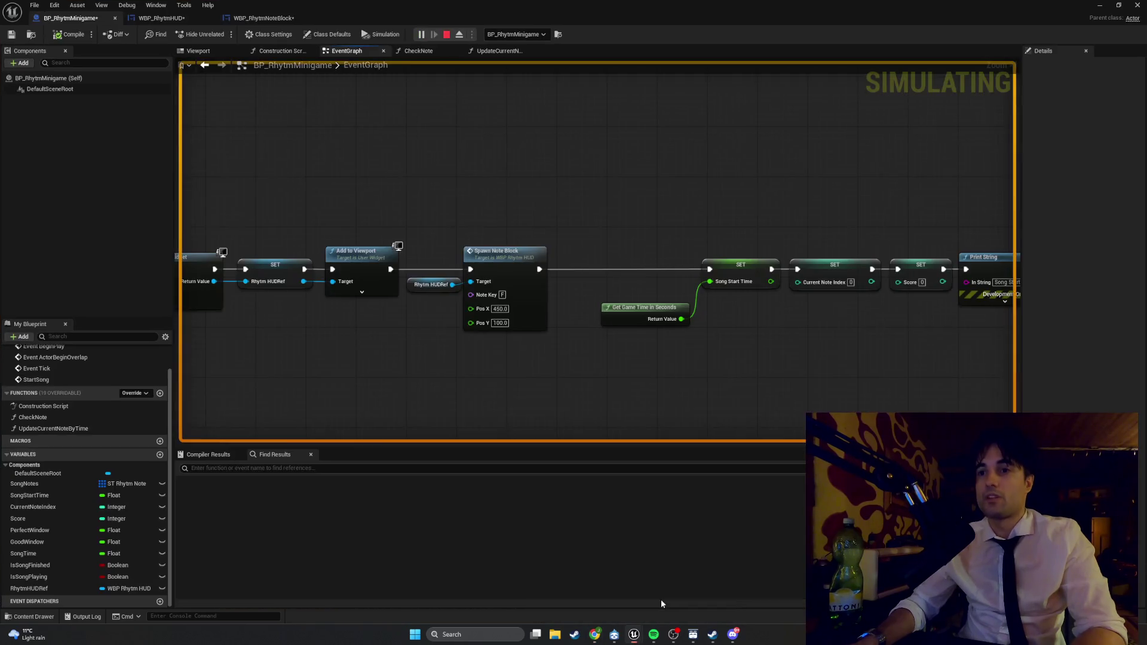
- Stop the simulation and open WBP_RhytmNoteBlock's SetNoteKey graph
left_click(446, 34)
left_click(179, 18)
left_click(263, 18)
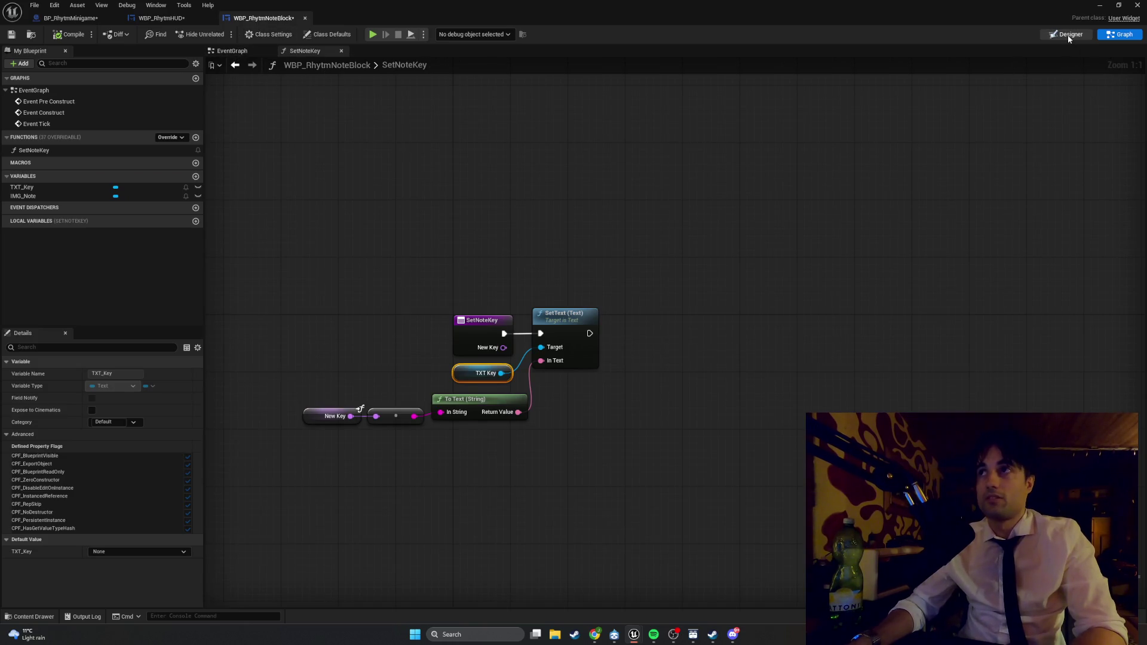
- In the Designer view, set the TXT_Key text block's position to 0, 0
left_click(1067, 35)
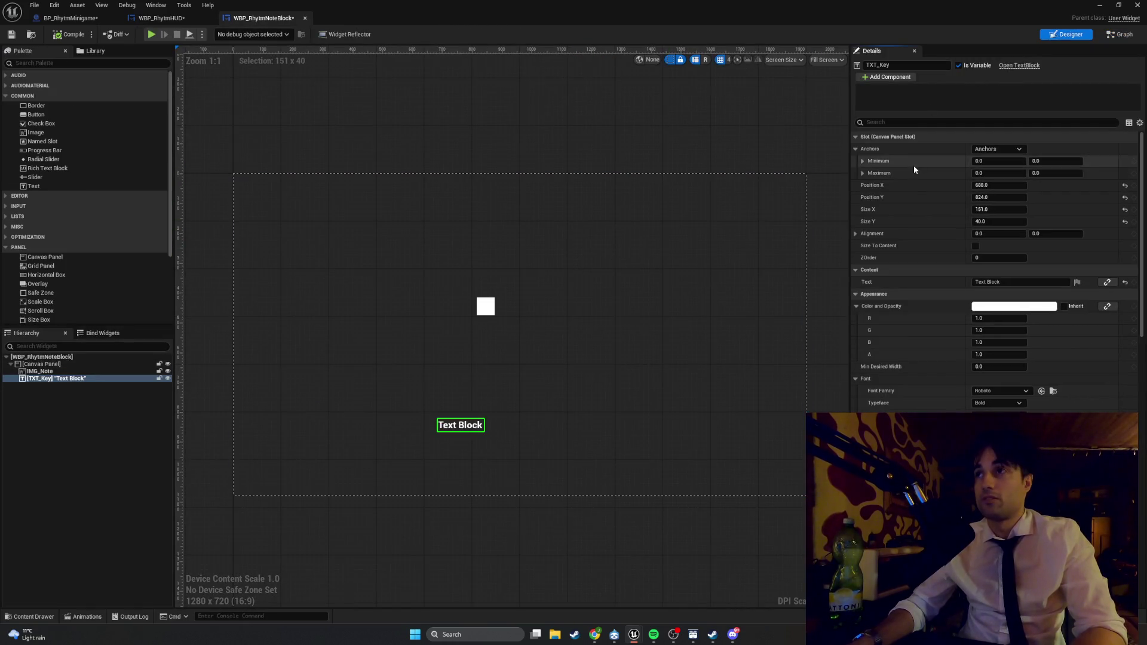
left_click(1005, 186)
type("0")
left_click(1004, 199)
type("0")
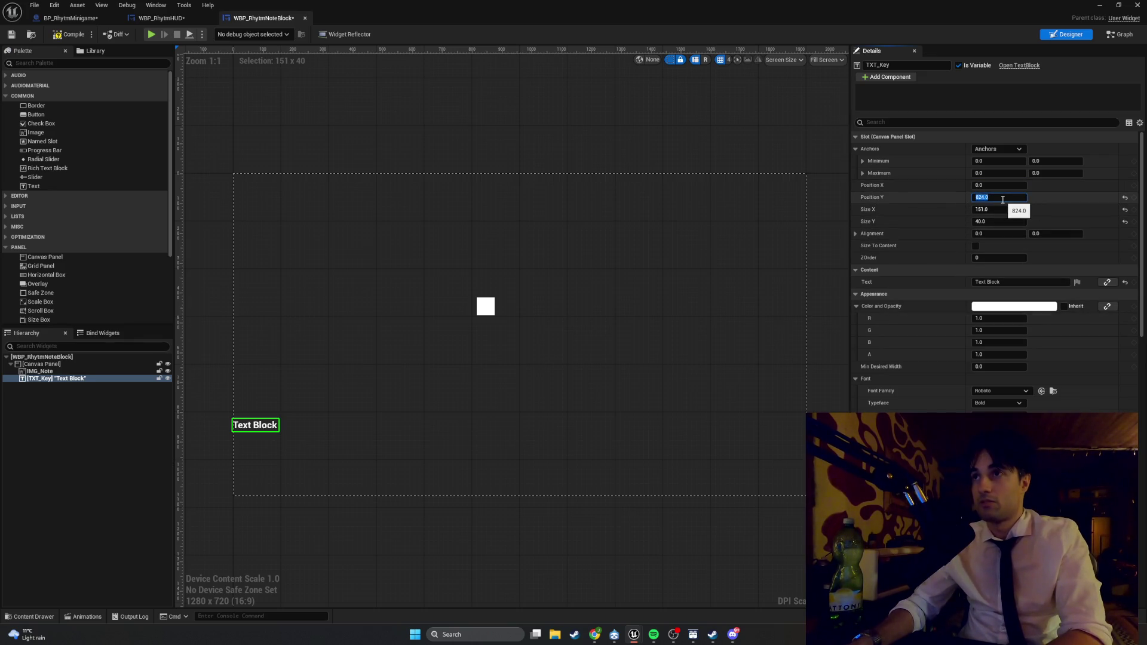
left_click(669, 306)
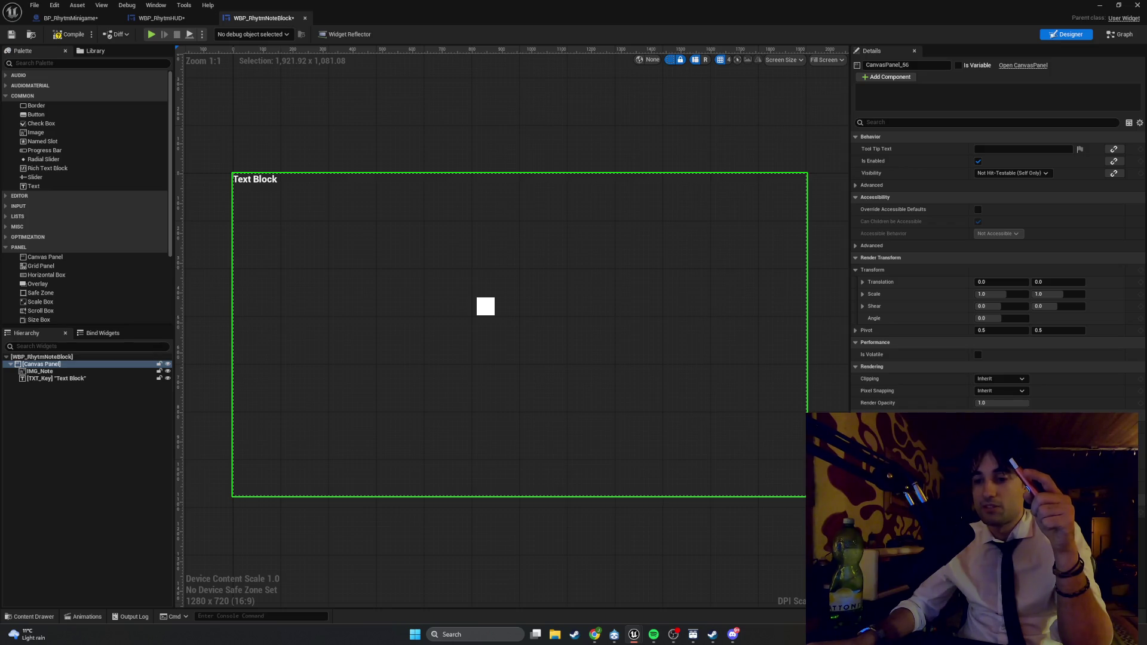
- Reselect TXT_Key, filter its properties by 'ali' and expand Alignment
left_click(264, 180)
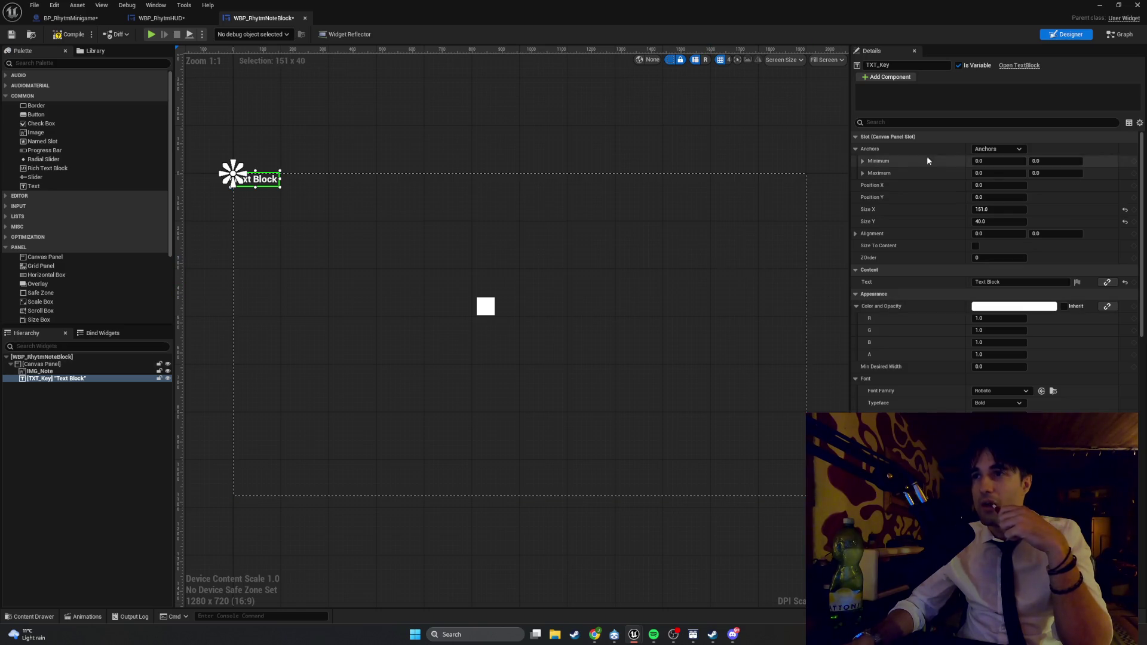
left_click(925, 122)
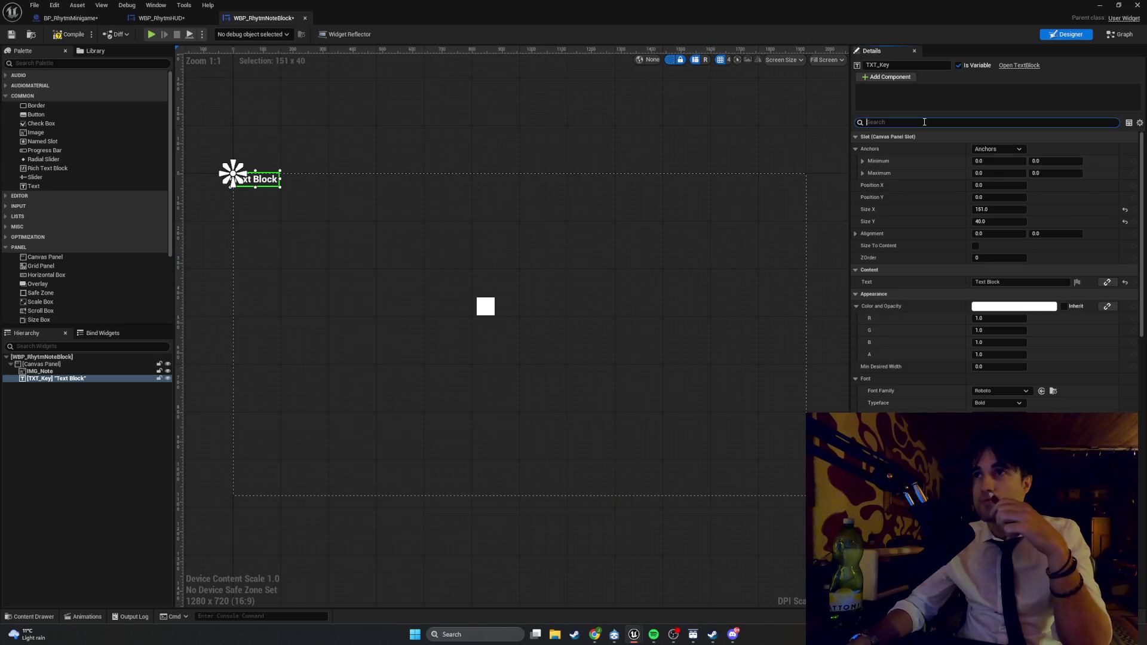
type("all")
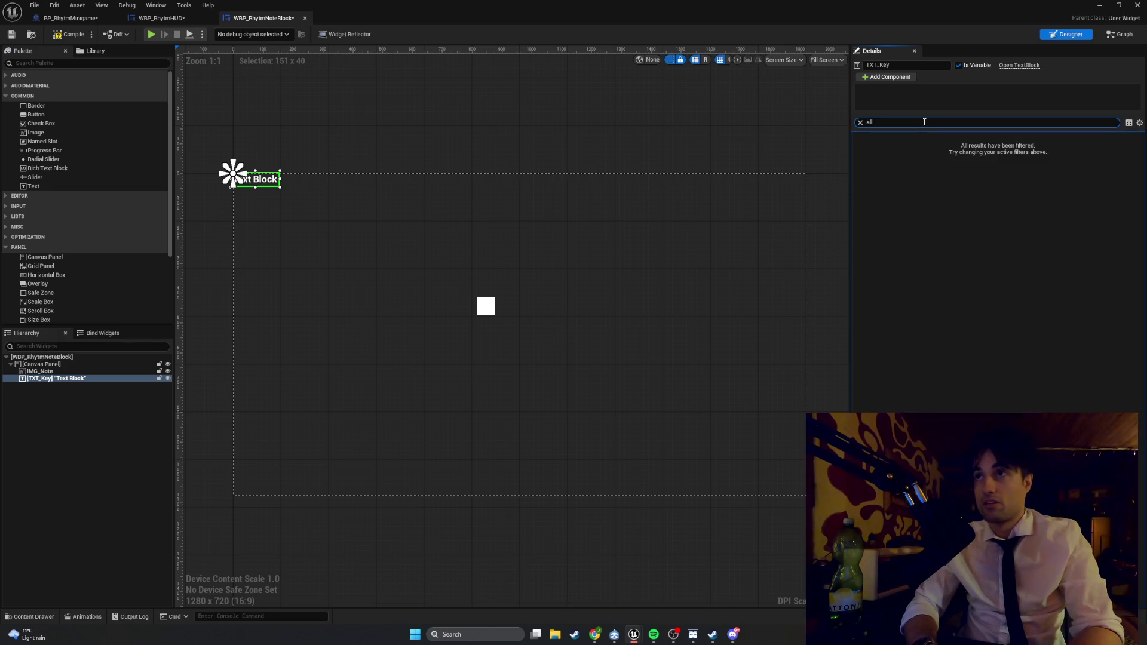
key("BackSpace")
type("i")
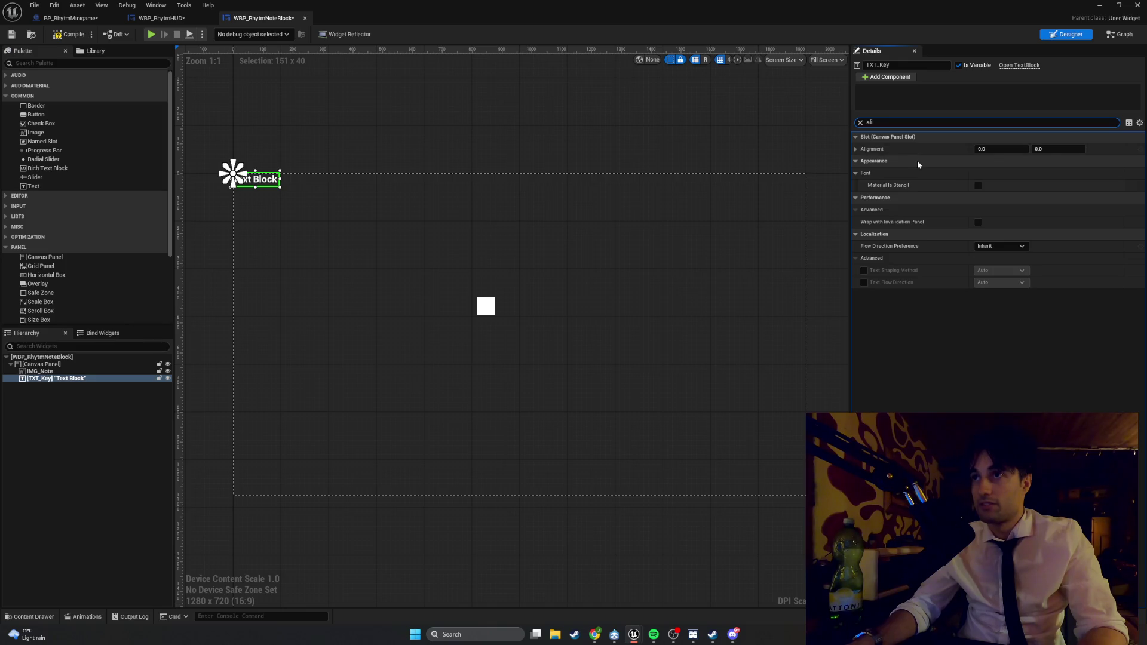
left_click(856, 149)
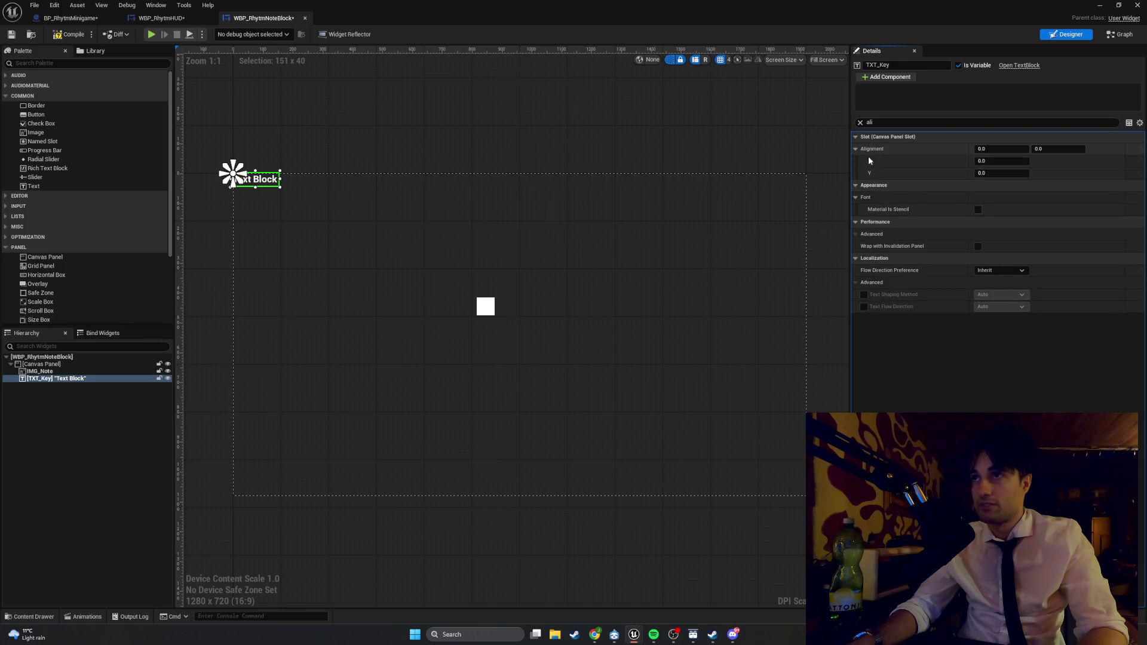
- Refine the filter to 'alignment', snip the Alignment values, then clear the filter
key("super+shift+s")
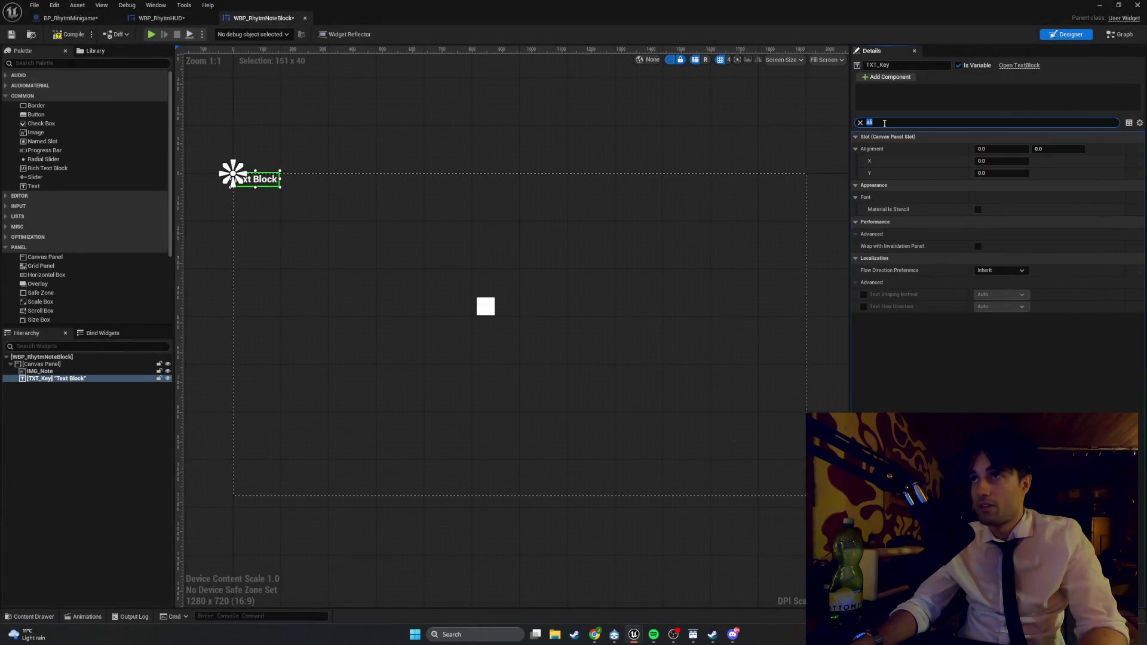
left_click(884, 123)
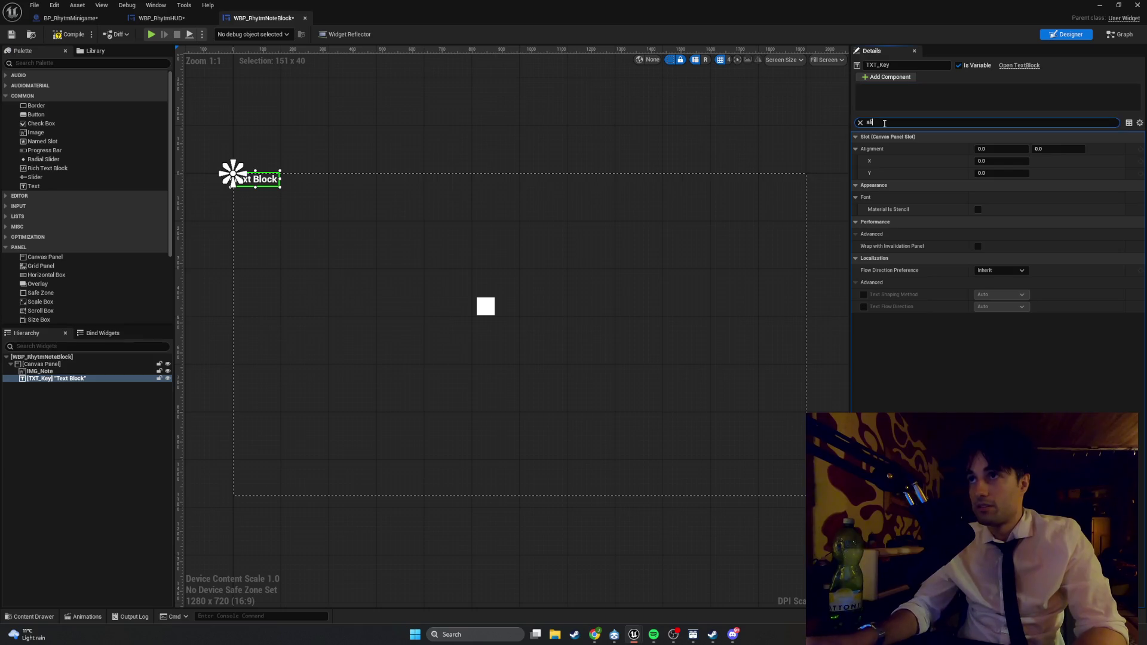
type("gm")
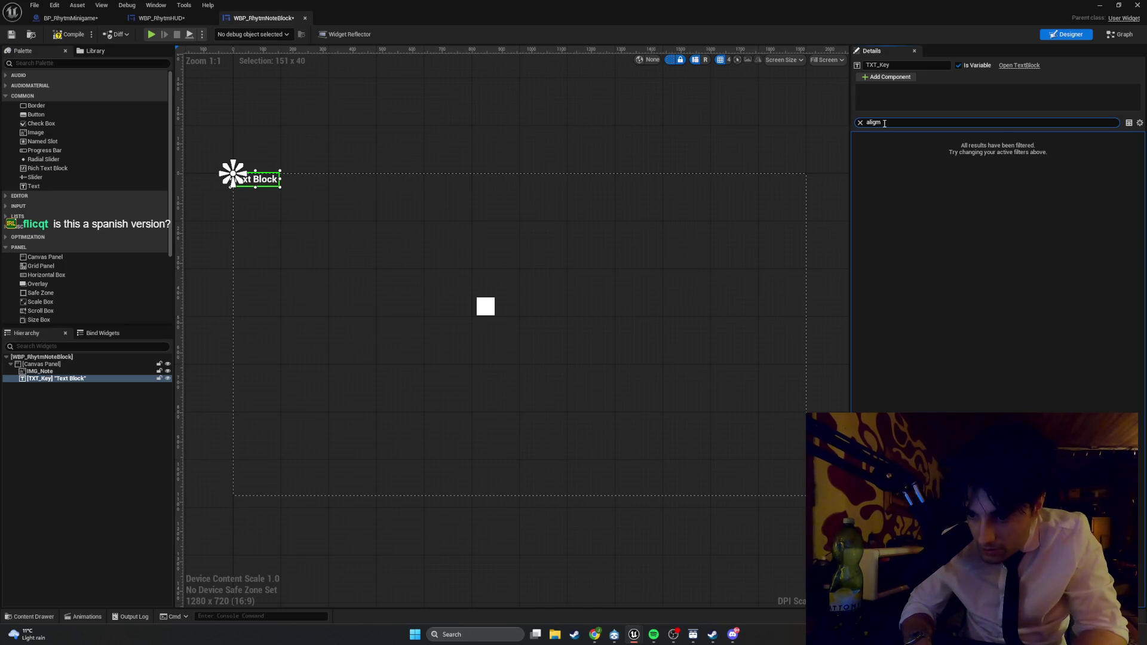
key("BackSpace")
type("nment")
key("super+shift+s")
mouse_move(1144, 197)
left_mouse_down()
mouse_move(878, 119)
mouse_move(301, 146)
mouse_move(210, 135)
left_mouse_up()
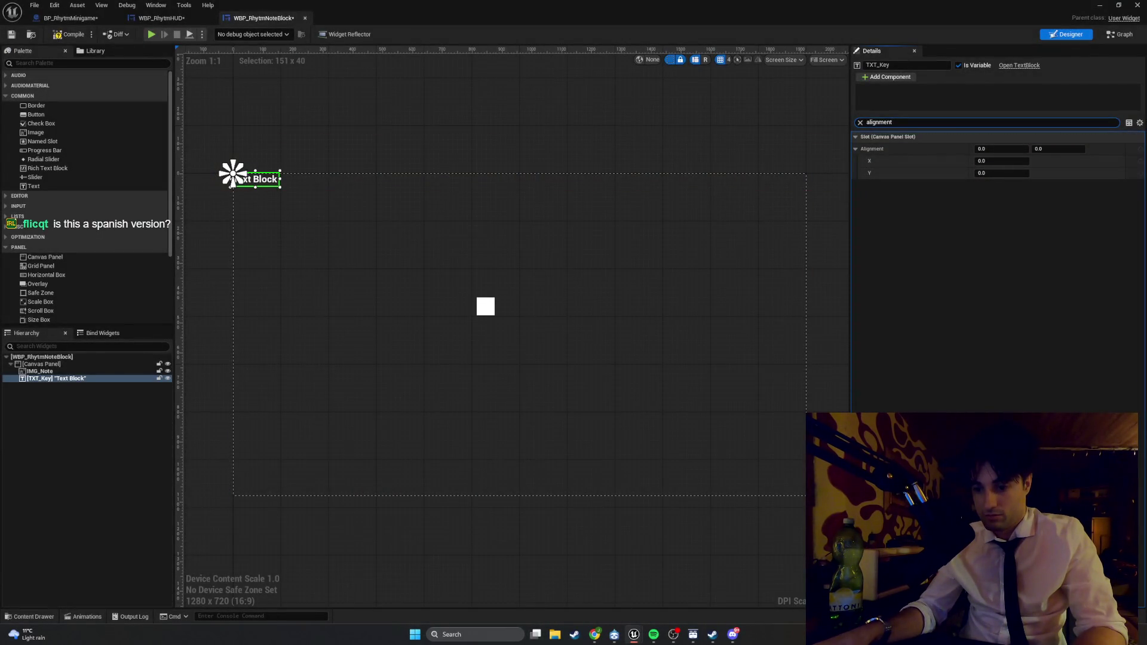
key("alt+Tab")
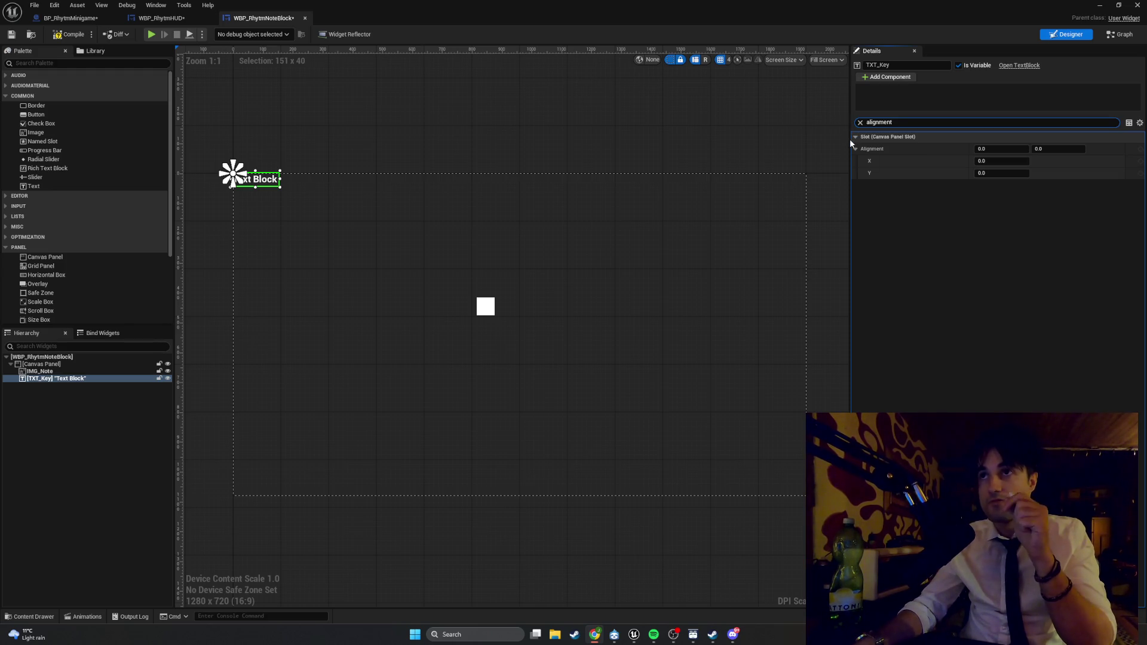
left_click(861, 123)
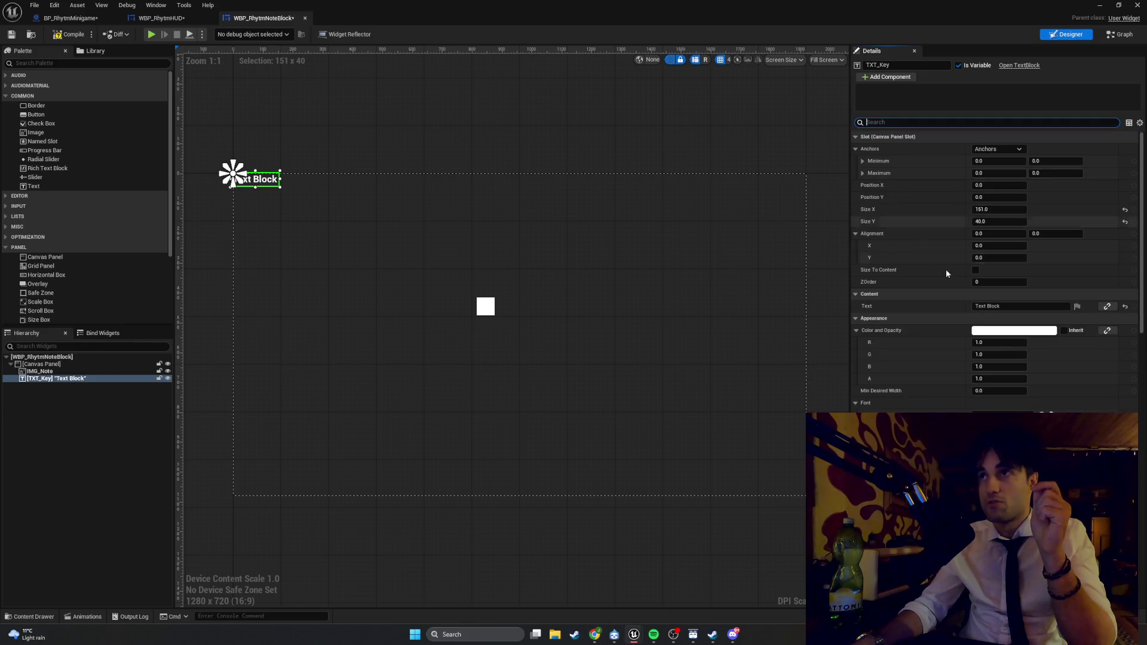
- Set TXT_Key's Color and Opacity to hex 000000 (black)
left_click(989, 332)
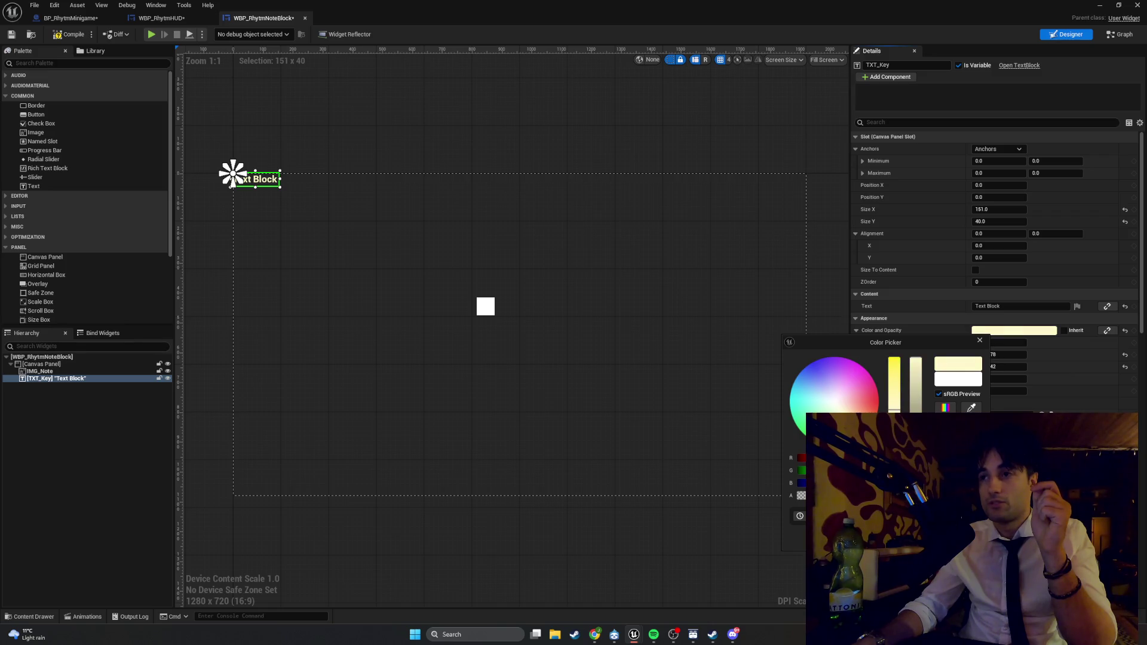
type("000000")
key("Return")
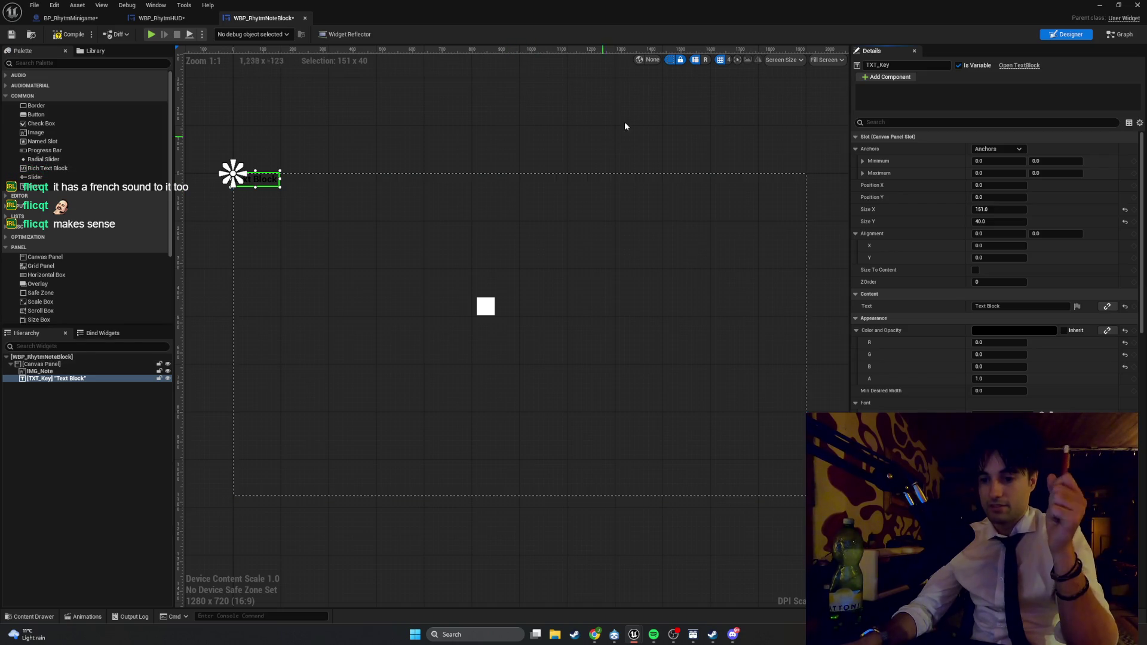
type("jus")
- Center-justify the TXT_Key text using a 'justi' property search
left_click(886, 122)
type("justi")
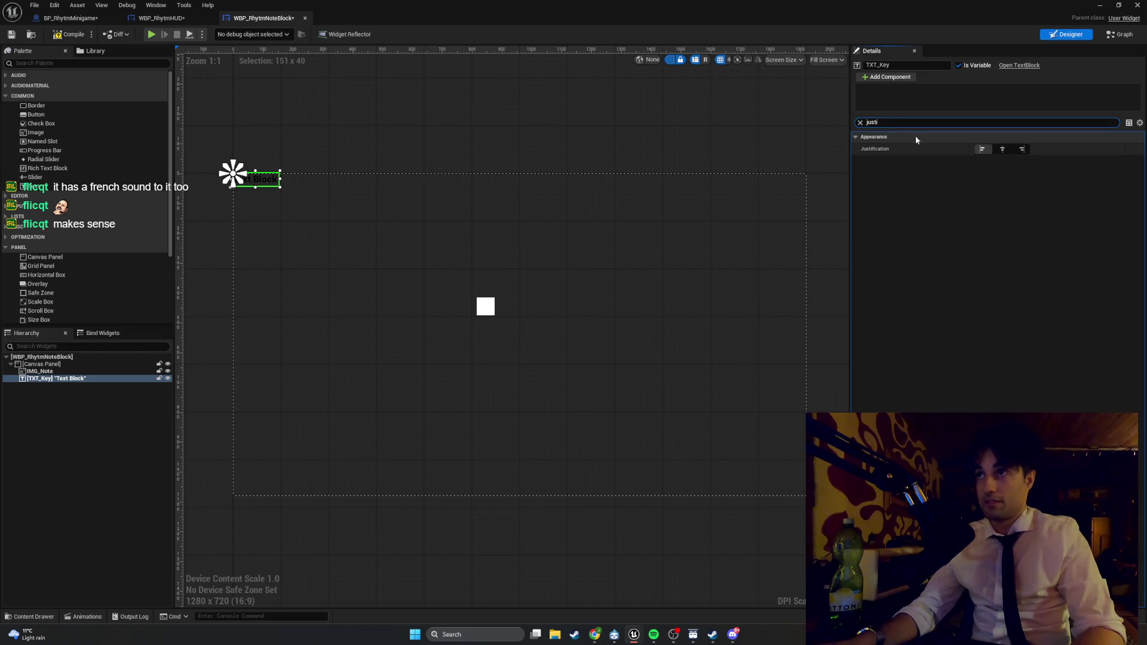
left_click(1003, 150)
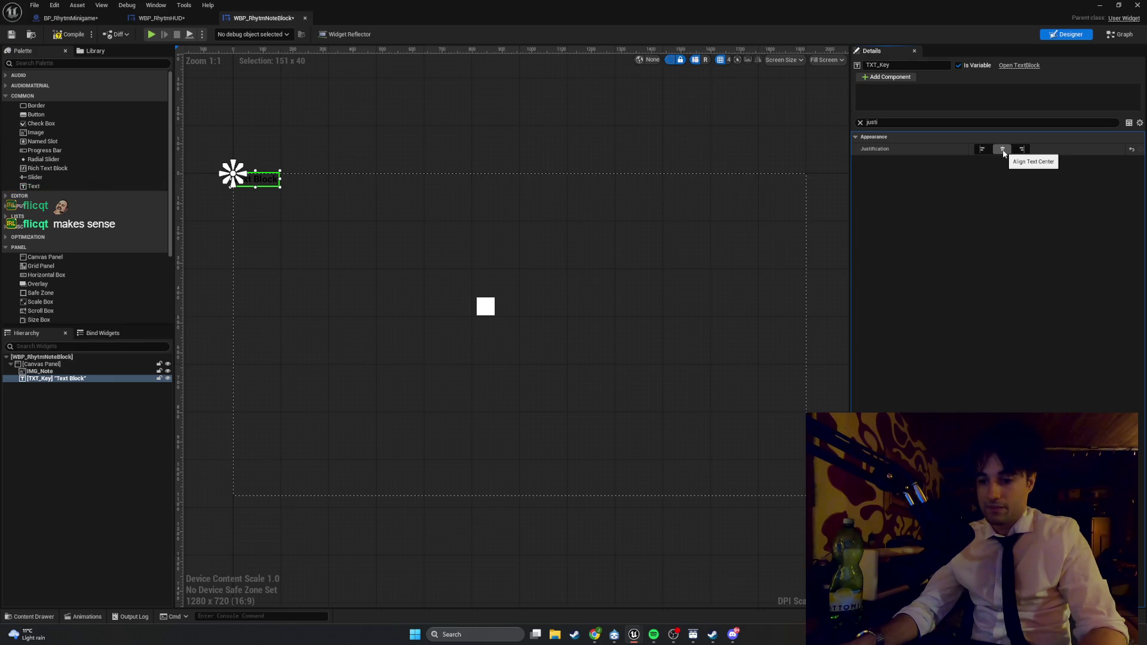
- Search the properties for 'vertical' and snip the properties and editor areas
left_click(933, 122)
type("vertical")
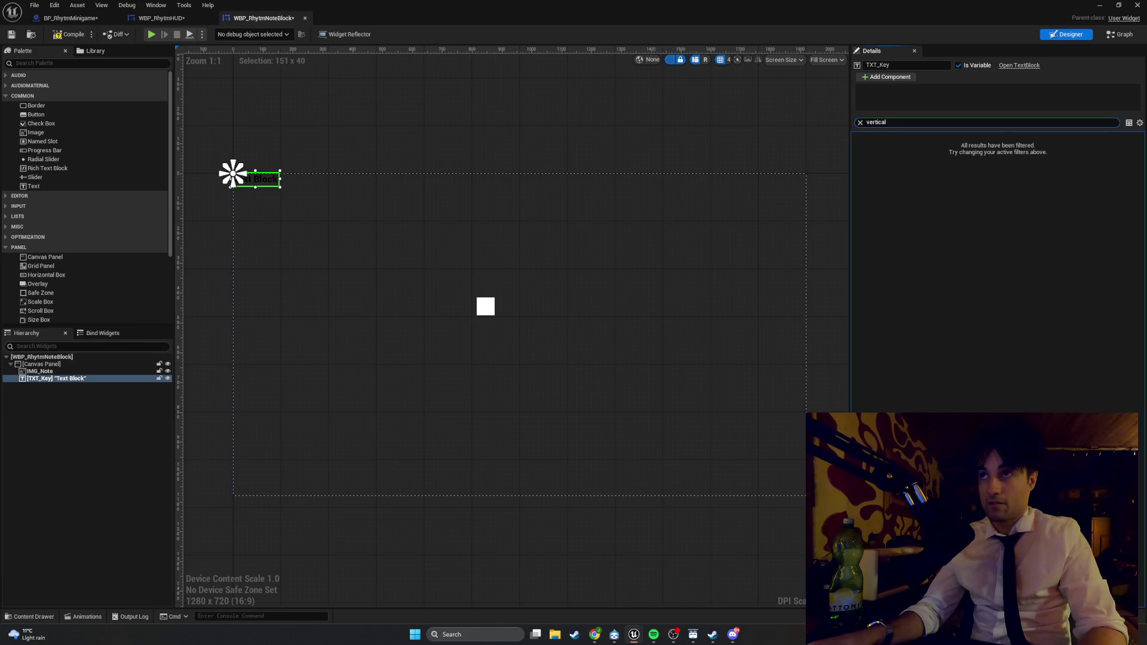
key("super+shift+s")
left_click_drag(1075, 161, 771, 105)
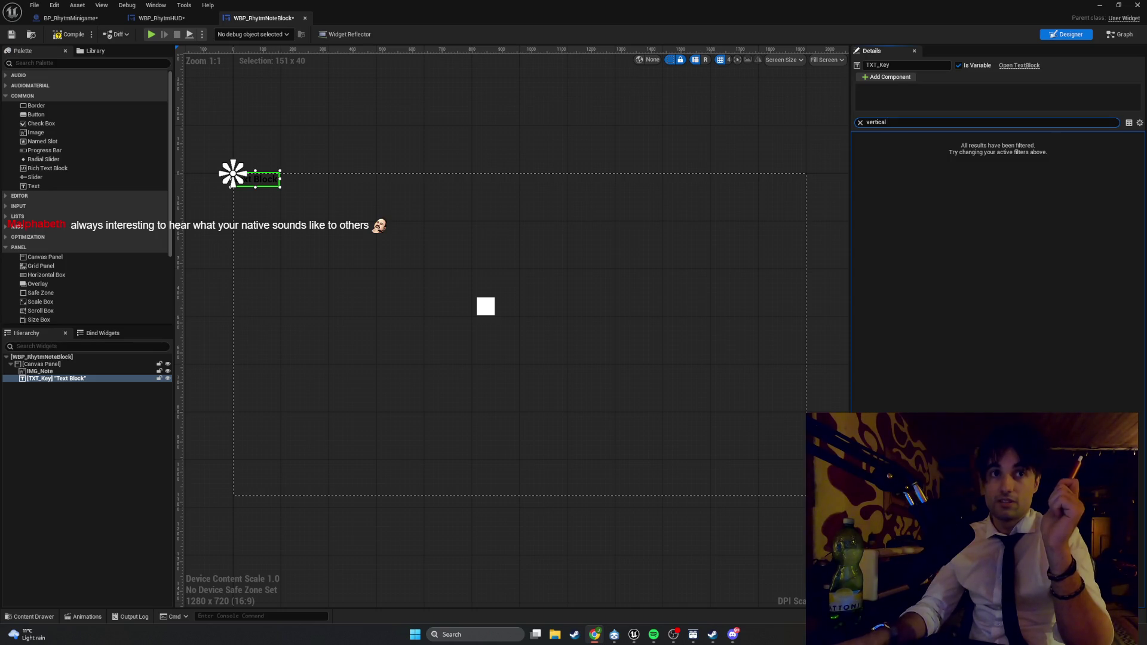
key("super+shift+s")
mouse_move(0, 385)
left_mouse_down()
mouse_move(54, 374)
mouse_move(295, 228)
left_mouse_up()
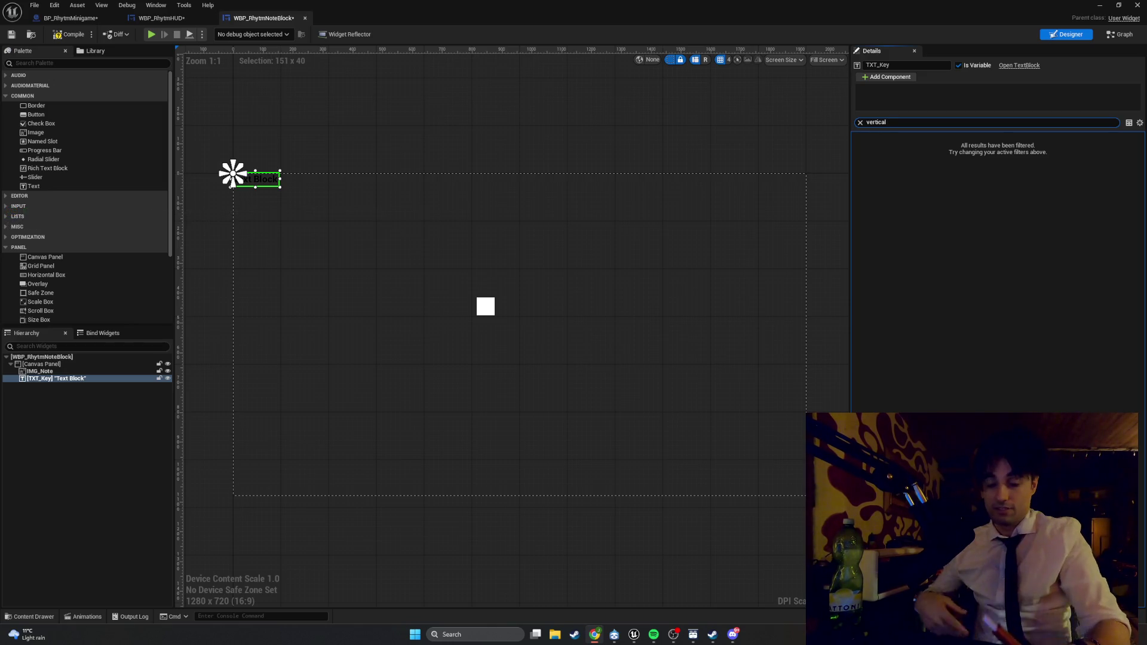
- Snip the properties panel, then filter the Details by 'Slot'
key("super+shift+s")
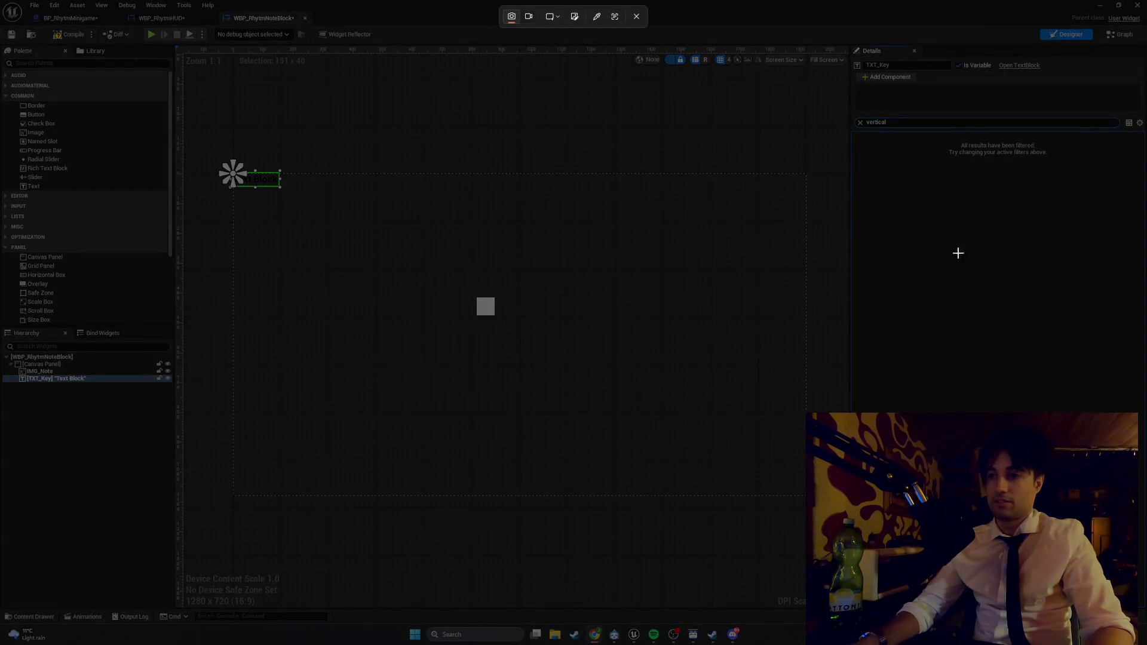
left_click_drag(1058, 166, 810, 113)
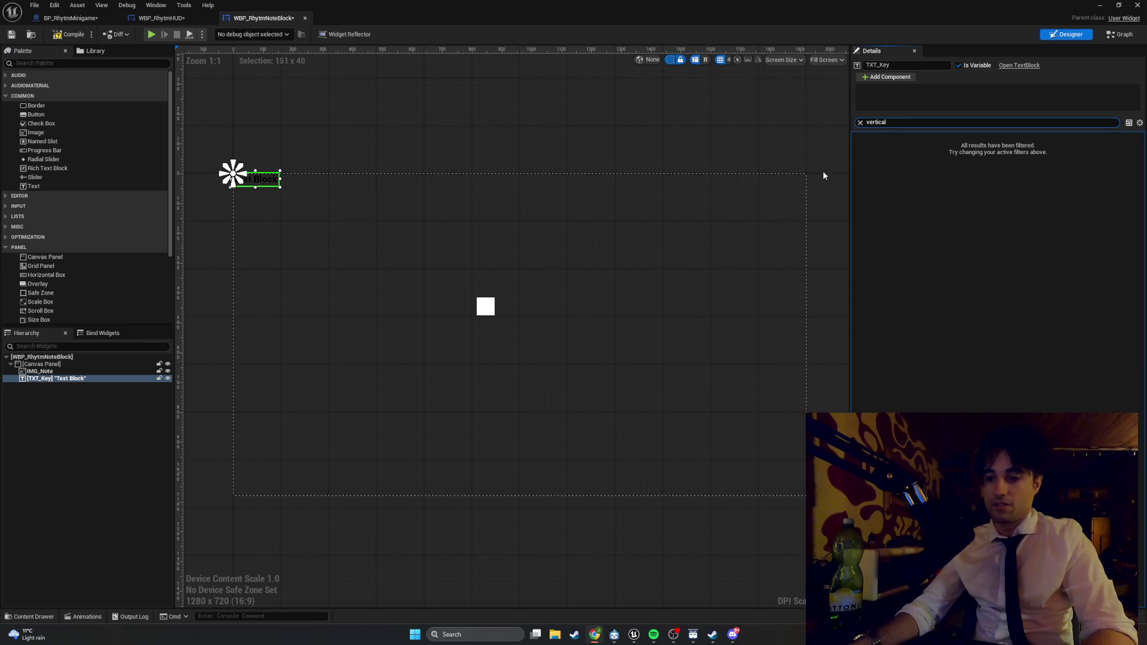
left_click(861, 123)
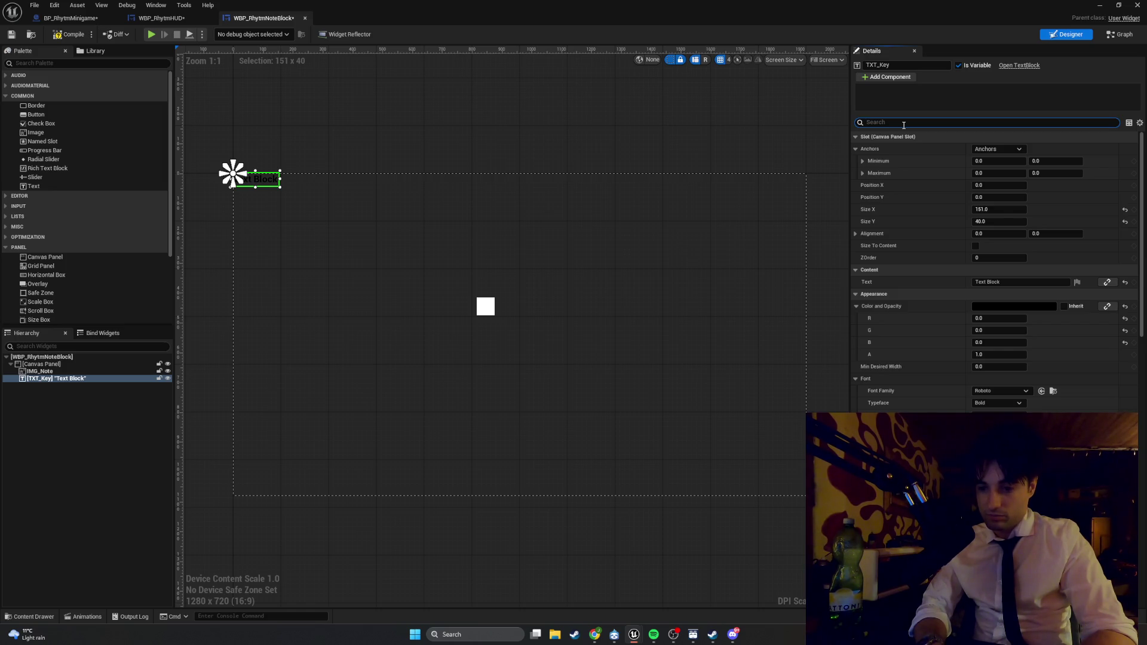
type("Slot")
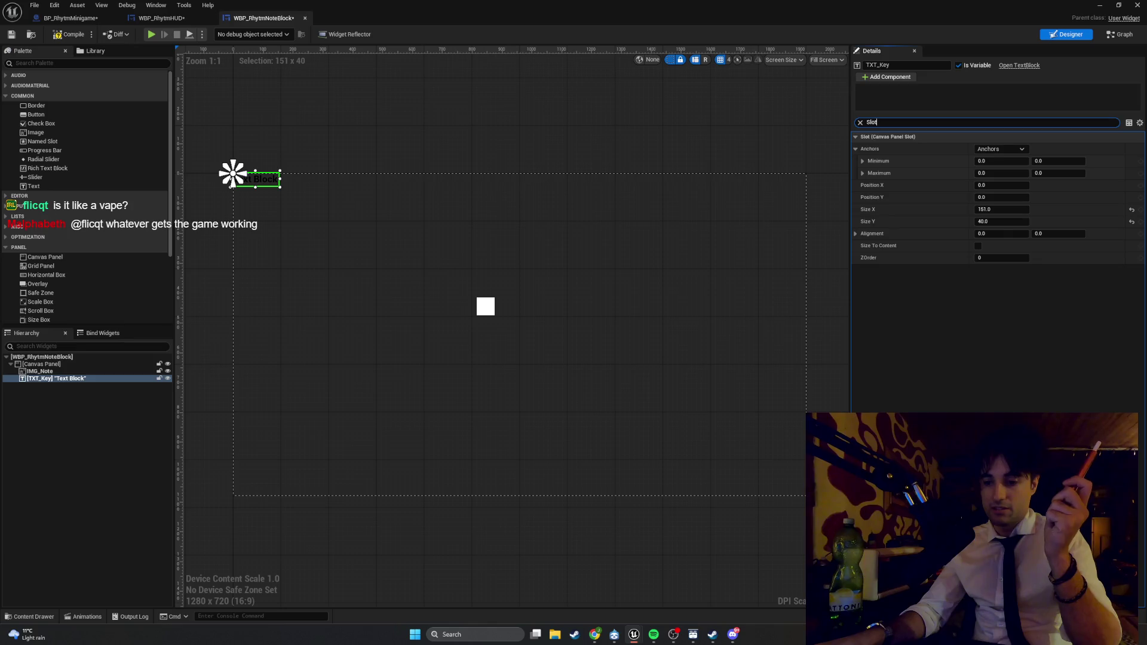
- Set the TXT_Key slot's ZOrder to 1 and snip the properties panel
left_click(992, 258)
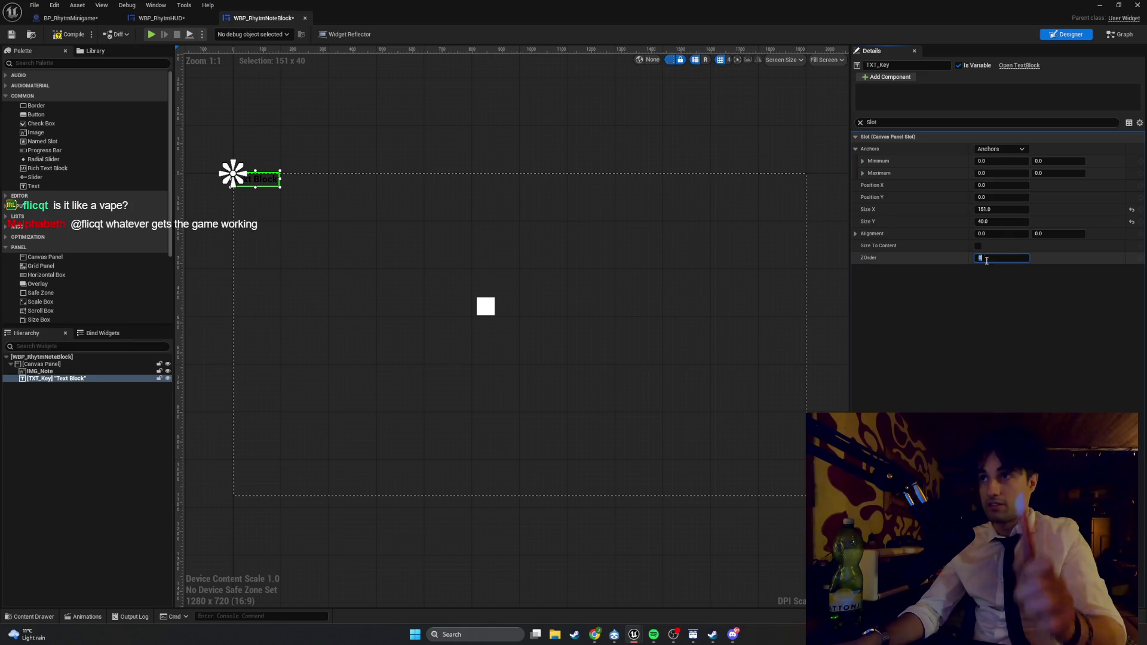
type("1")
key("Return")
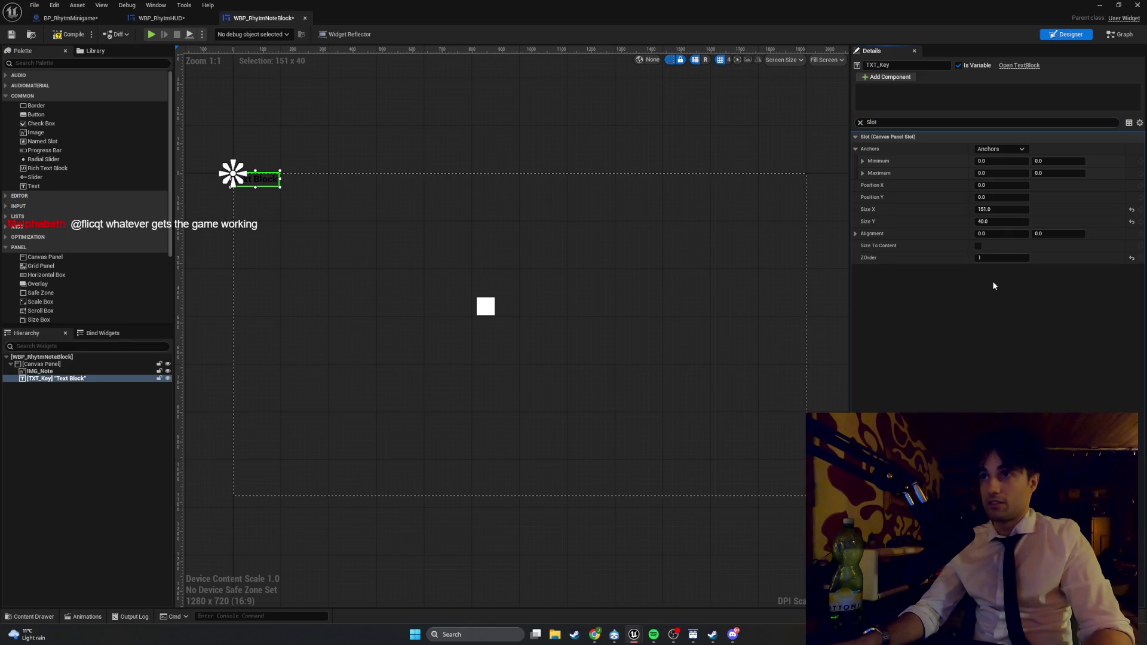
key("super+shift+s")
left_click_drag(1138, 272, 827, 106)
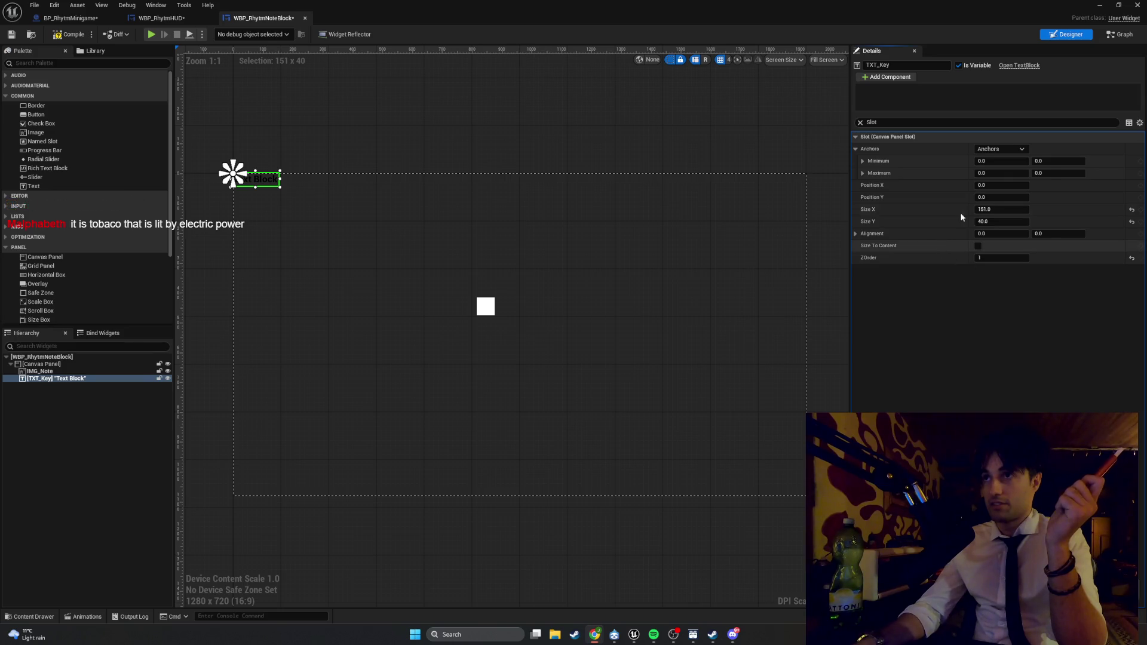
- Resize the TXT_Key slot to Size X 60 and Size Y 60
left_click(1004, 210)
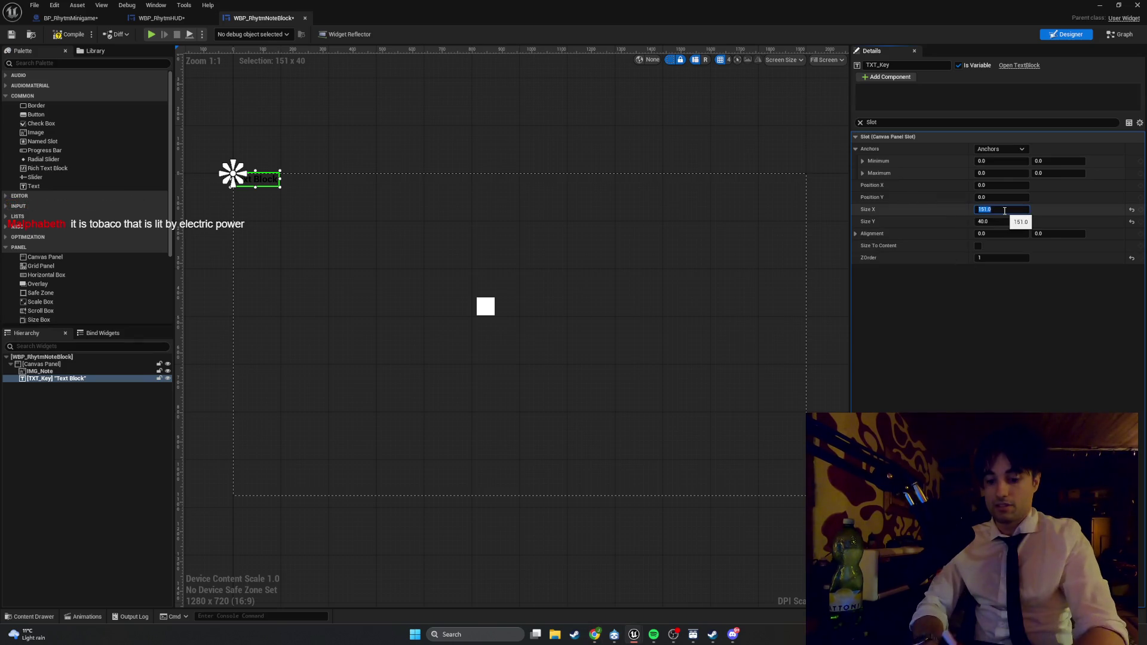
type("60")
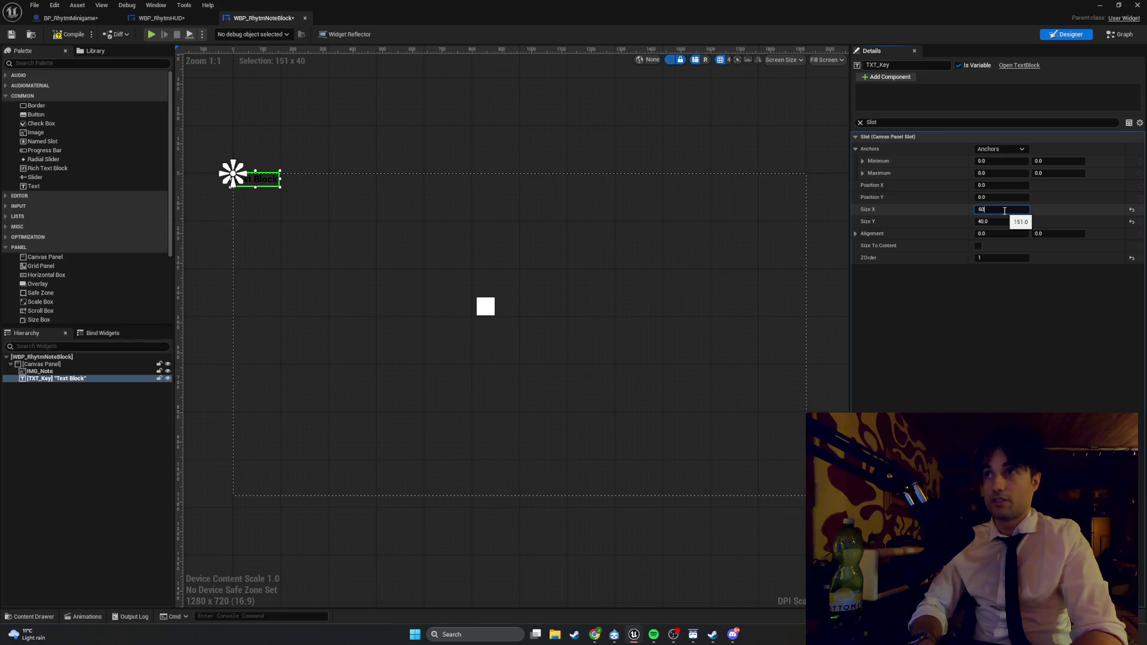
key("Return")
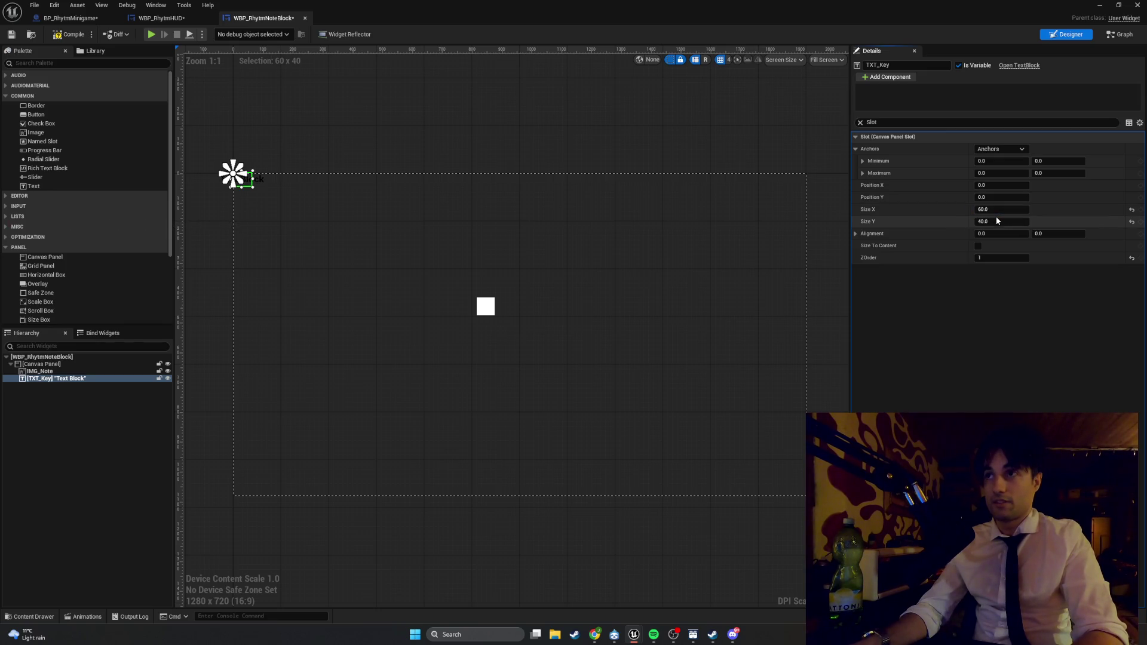
left_click(996, 221)
type("60")
key("Return")
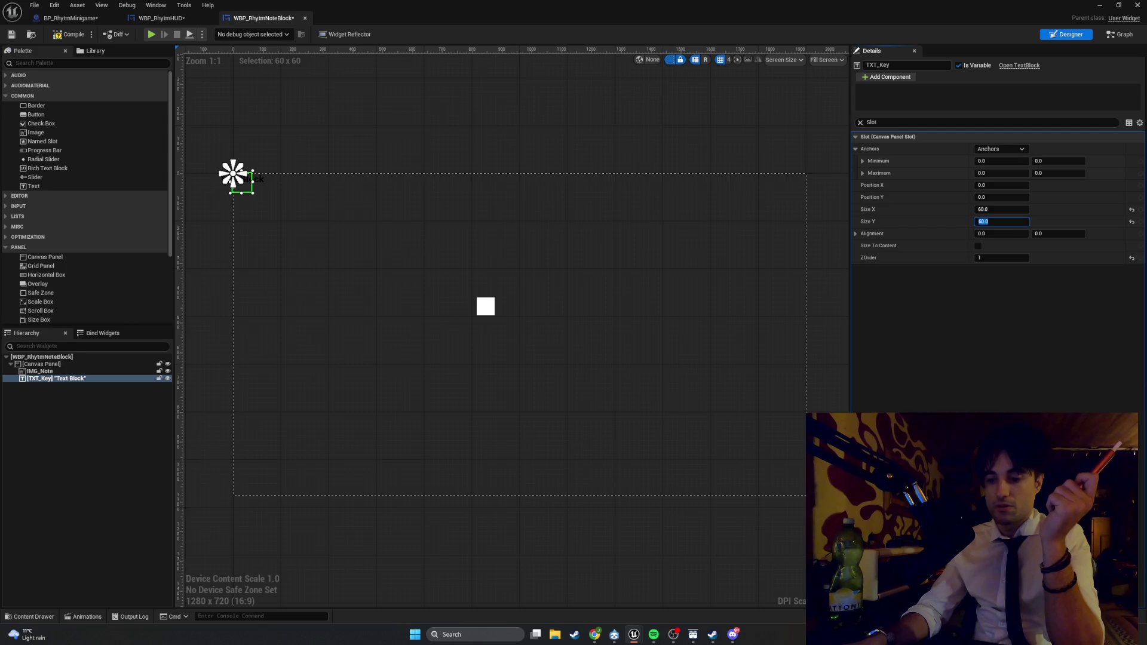
left_click(485, 305)
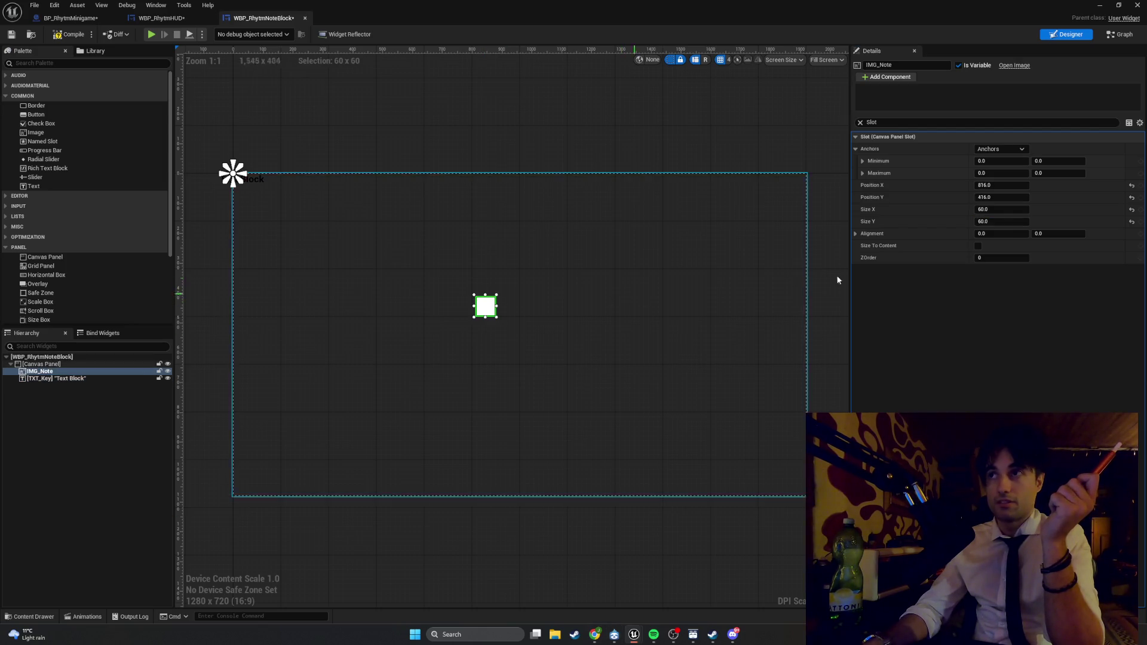
- Set IMG_Note's position to 0, 0 and save the note block widget
left_click(1013, 184)
type("0")
key("Return")
left_click(1010, 197)
type("0")
key("Return")
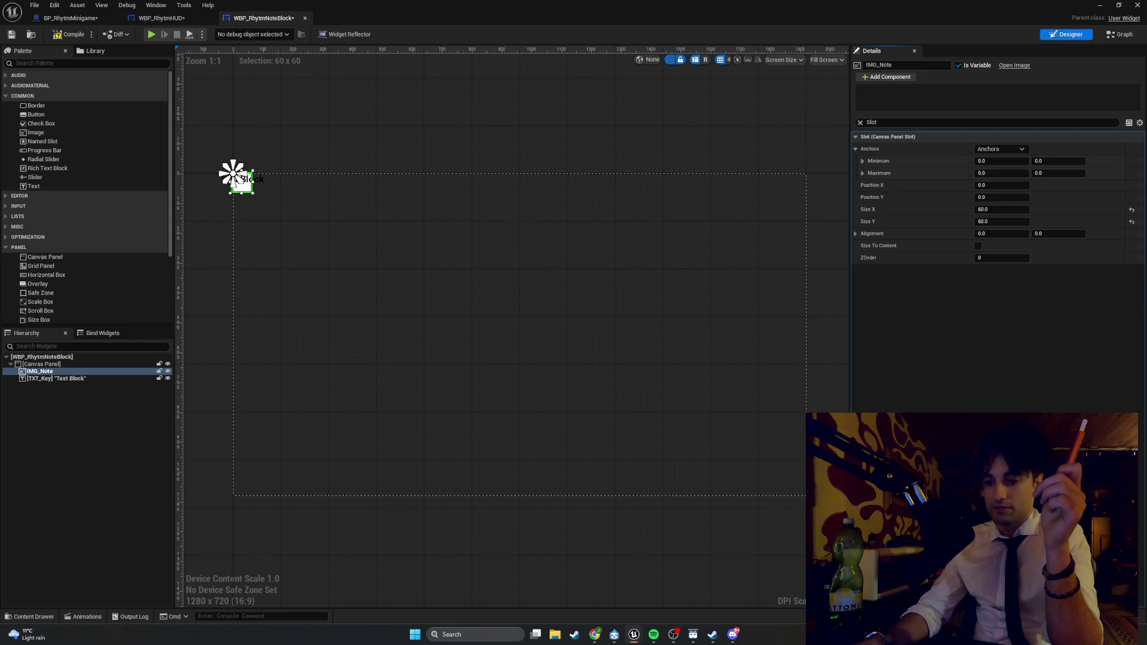
left_click(11, 34)
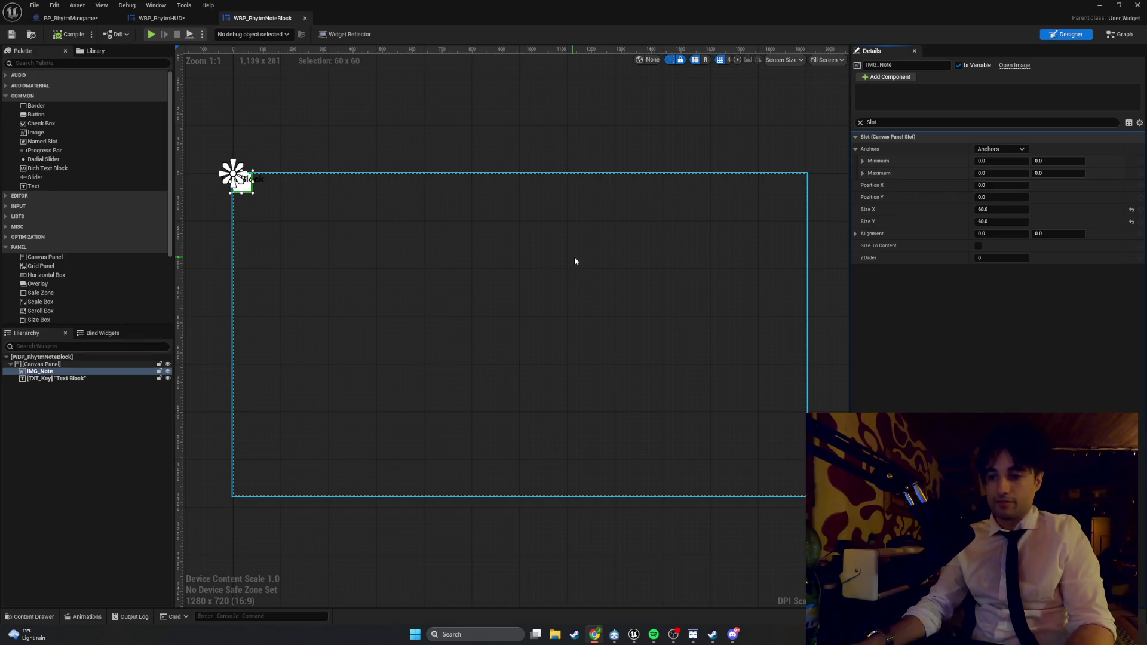
- Take two screenshots of the widget canvas
key("super+shift+s")
mouse_move(233, 177)
left_mouse_down()
mouse_move(350, 248)
mouse_move(203, 146)
left_mouse_up()
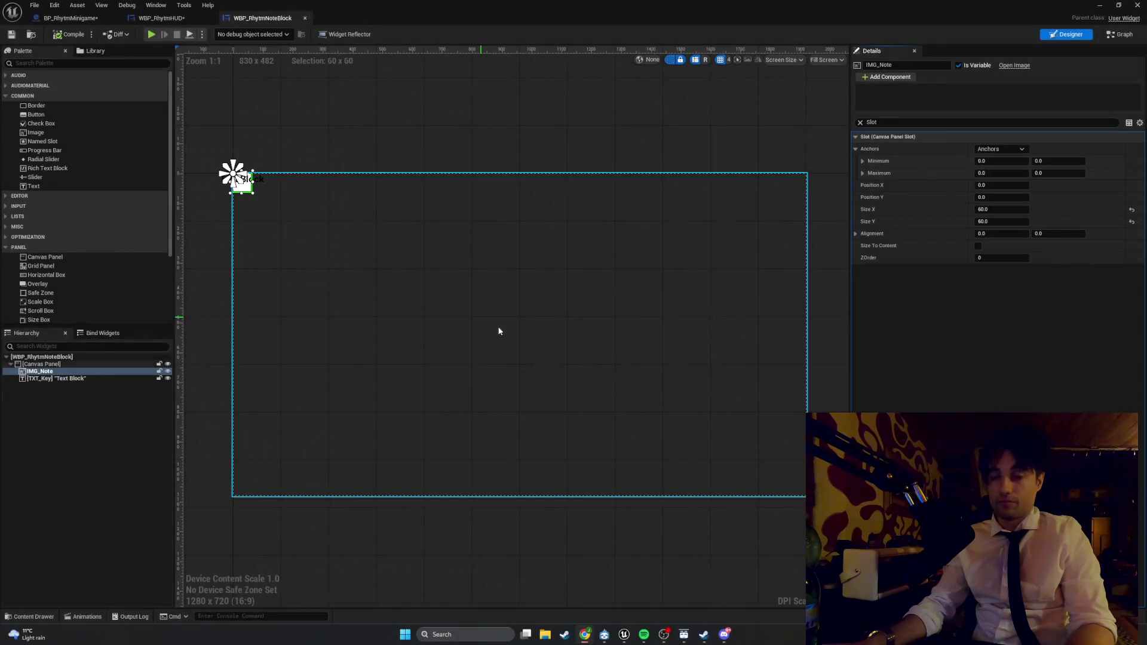
key("super+shift+s")
mouse_move(845, 512)
left_mouse_down()
mouse_move(159, 128)
mouse_move(187, 141)
left_mouse_up()
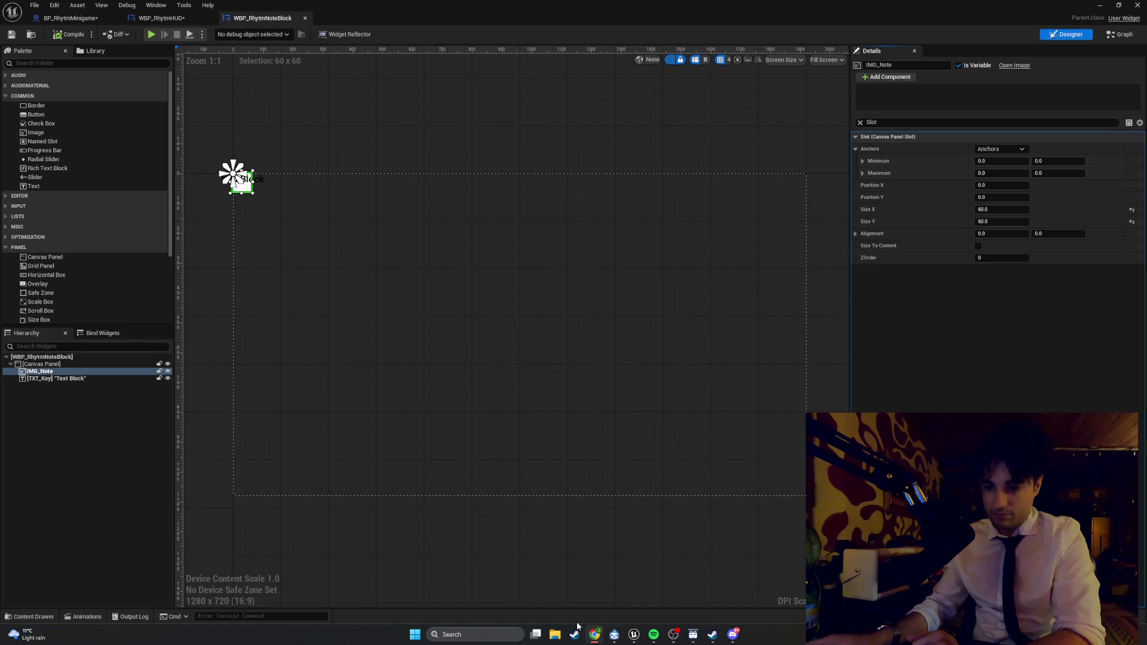
- Select the Canvas Panel root and filter its properties by Content
left_click(52, 365)
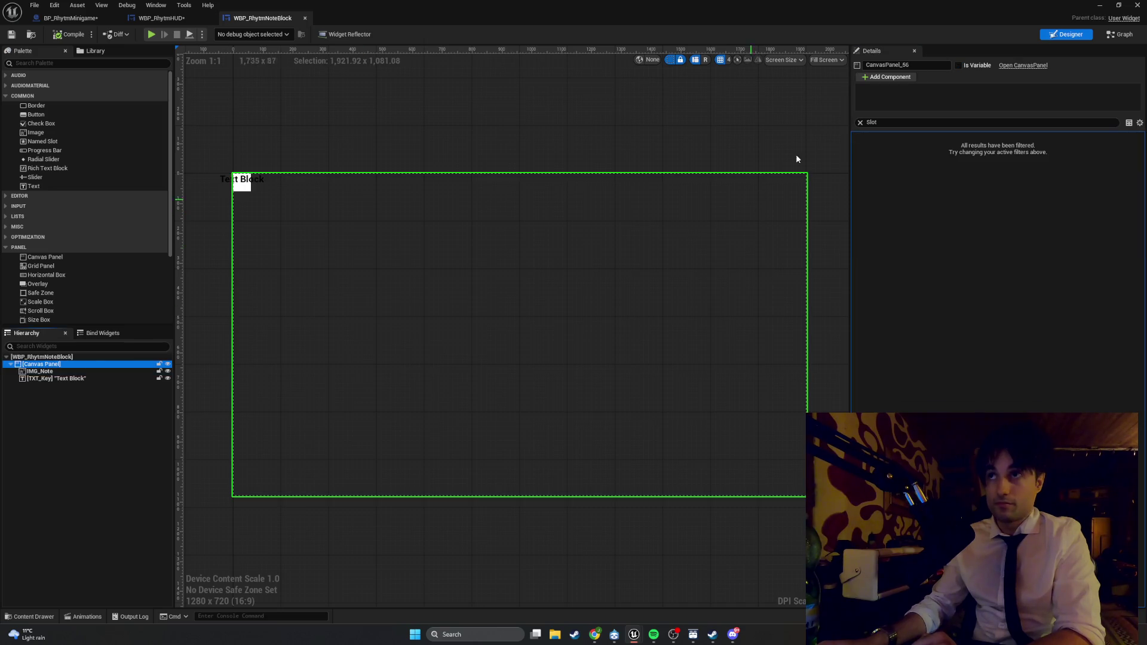
left_click(861, 123)
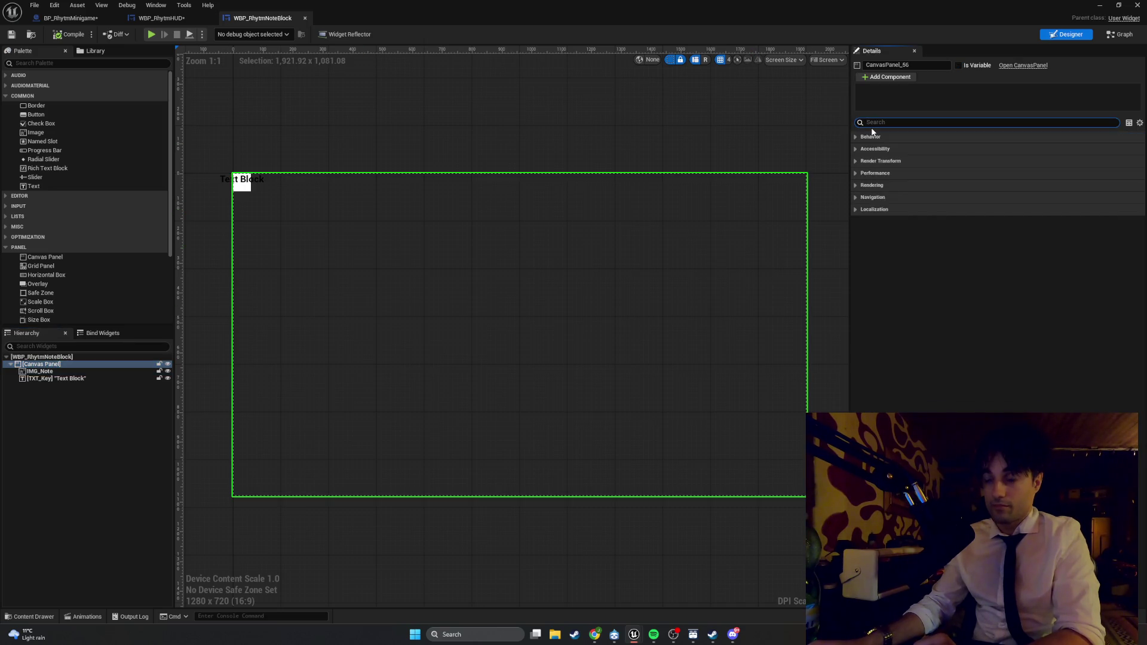
type("sl")
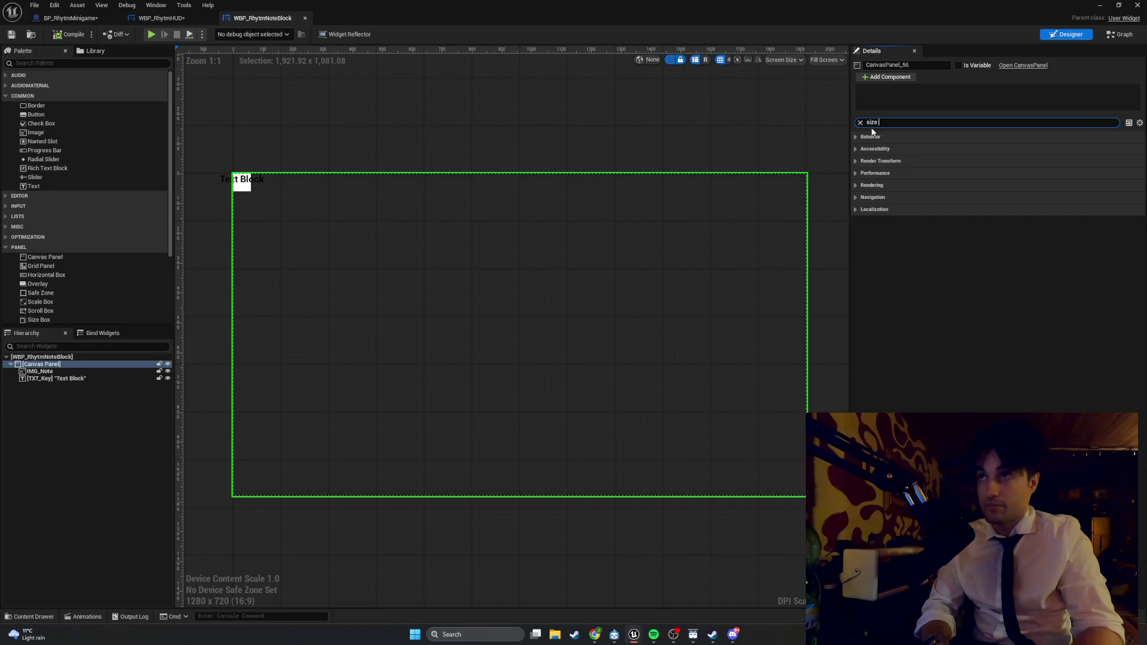
type("ze")
key("Escape")
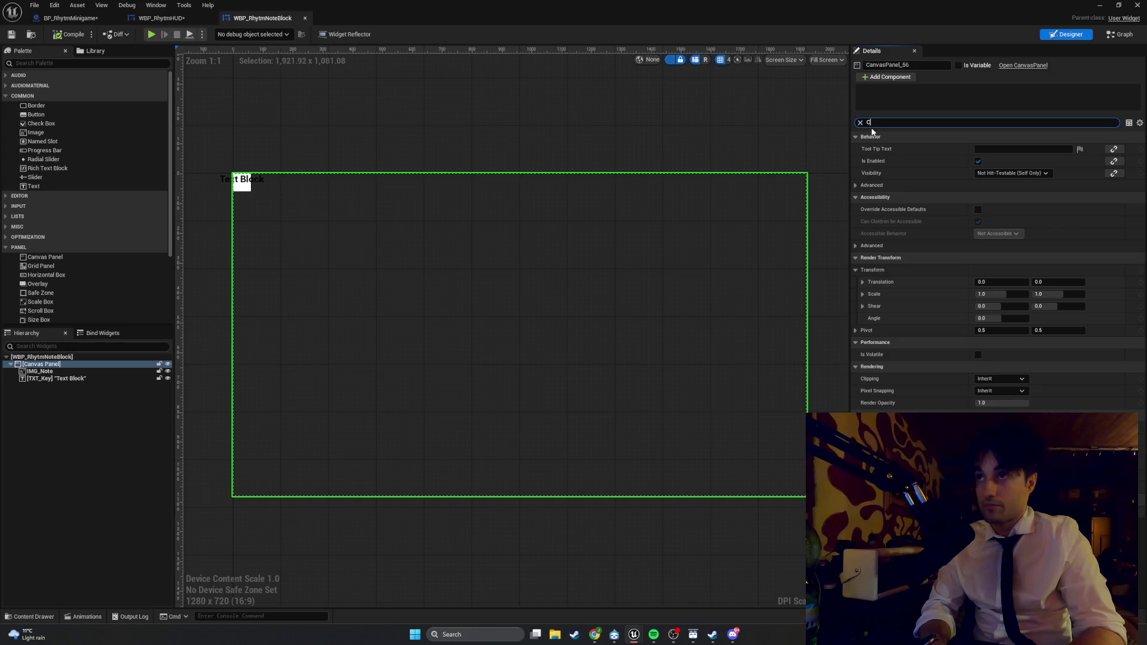
type("ontent")
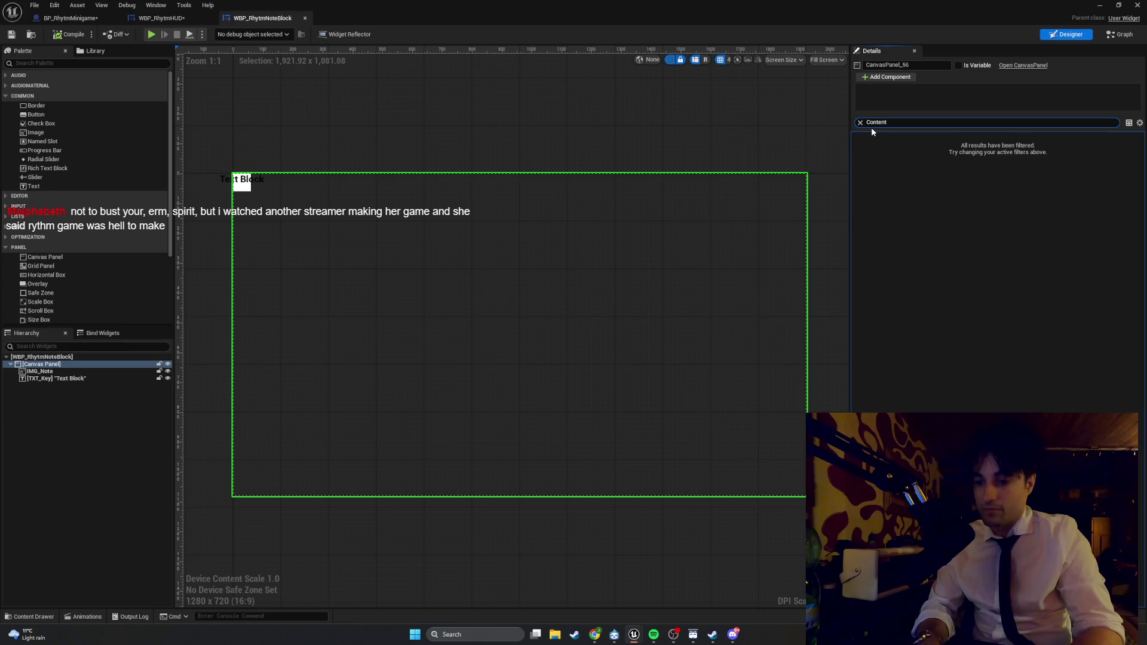
- Snip the top band of the widget canvas twice, then switch to the browser
key("super+shift+s")
mouse_move(1047, 172)
left_mouse_down()
mouse_move(654, 135)
mouse_move(231, 192)
left_mouse_up()
key("super+shift+s")
left_click_drag(1097, 338, 1, 115)
key("super+shift+s")
key("Escape")
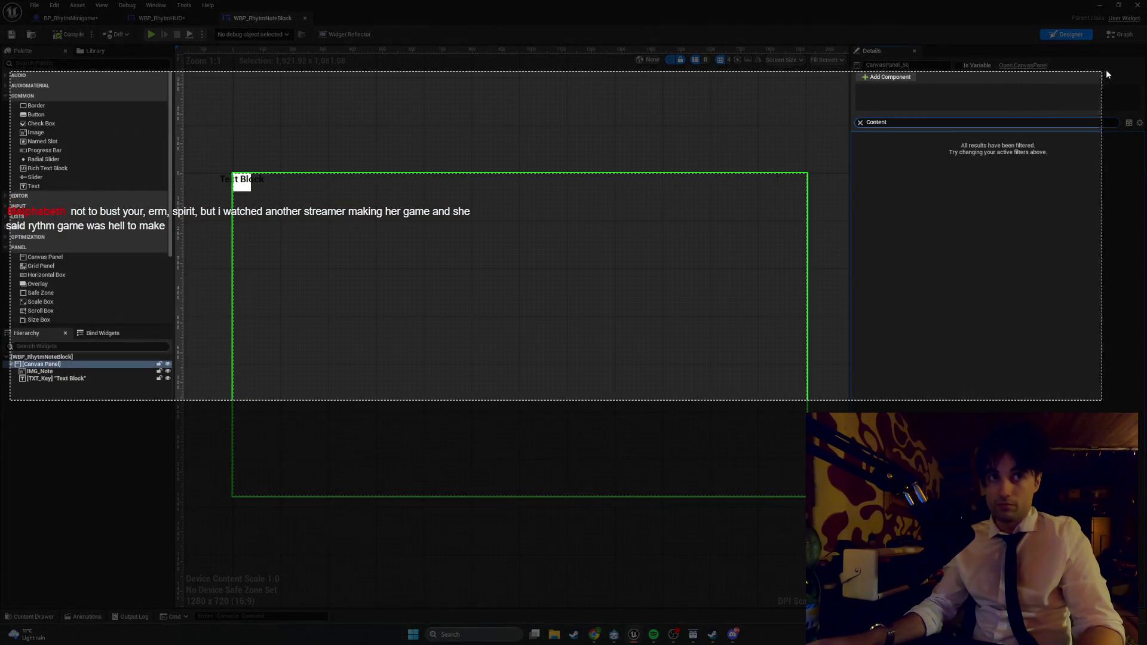
key("alt+Tab")
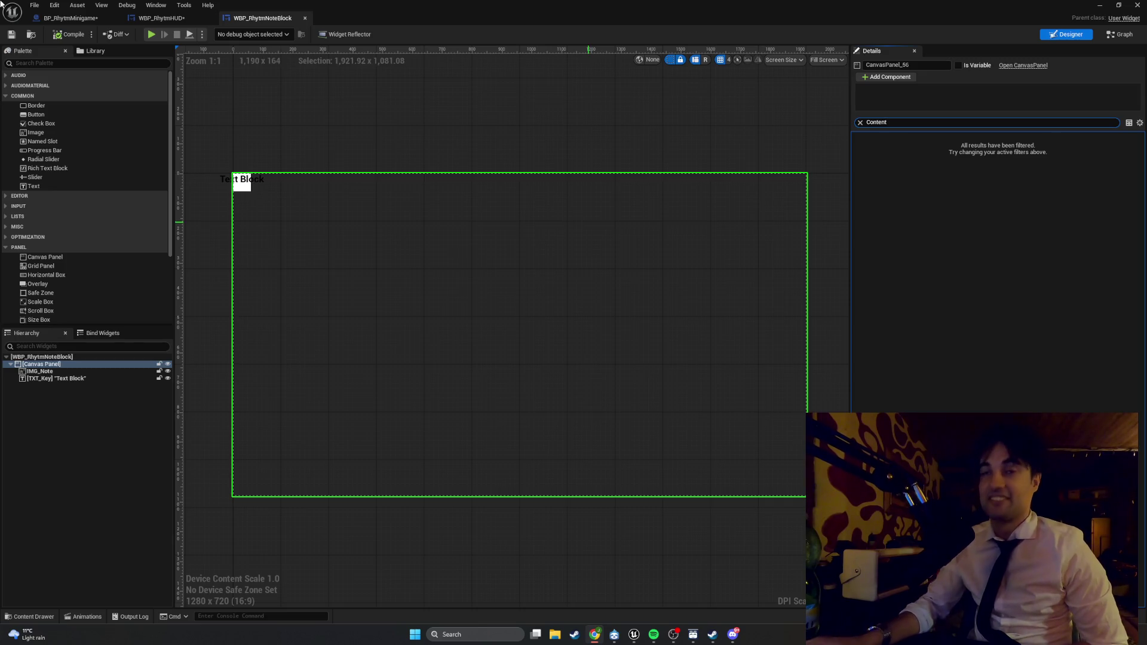
- Play the level and hit the F, G, H and J notes to finish the song at 400
left_click(1100, 5)
left_click(223, 35)
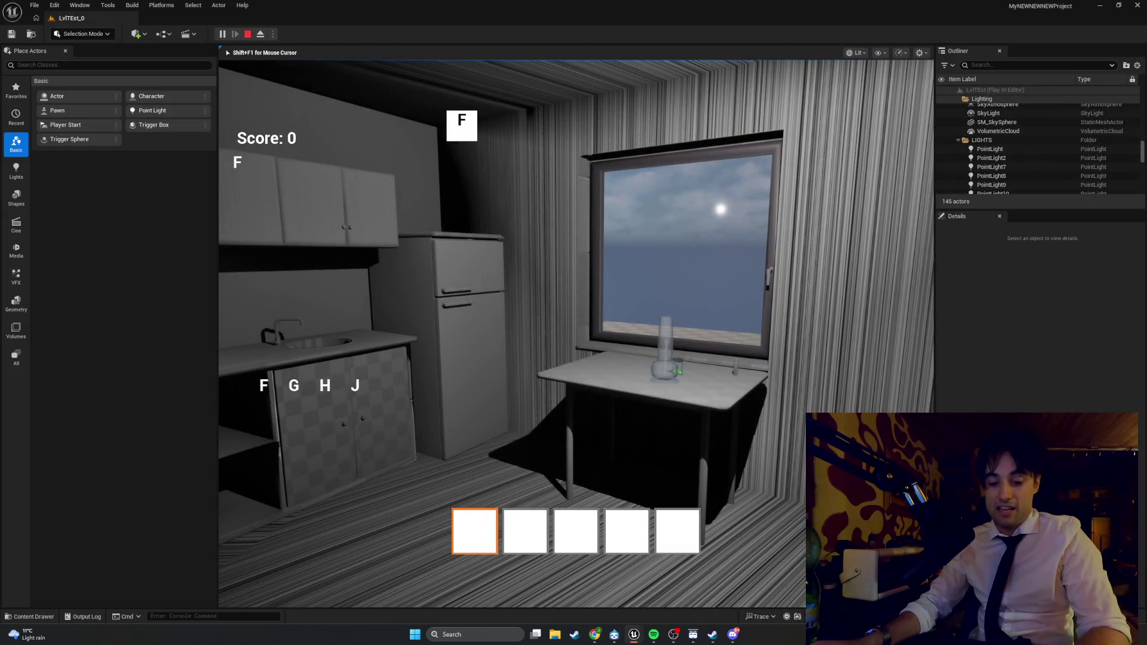
key("f")
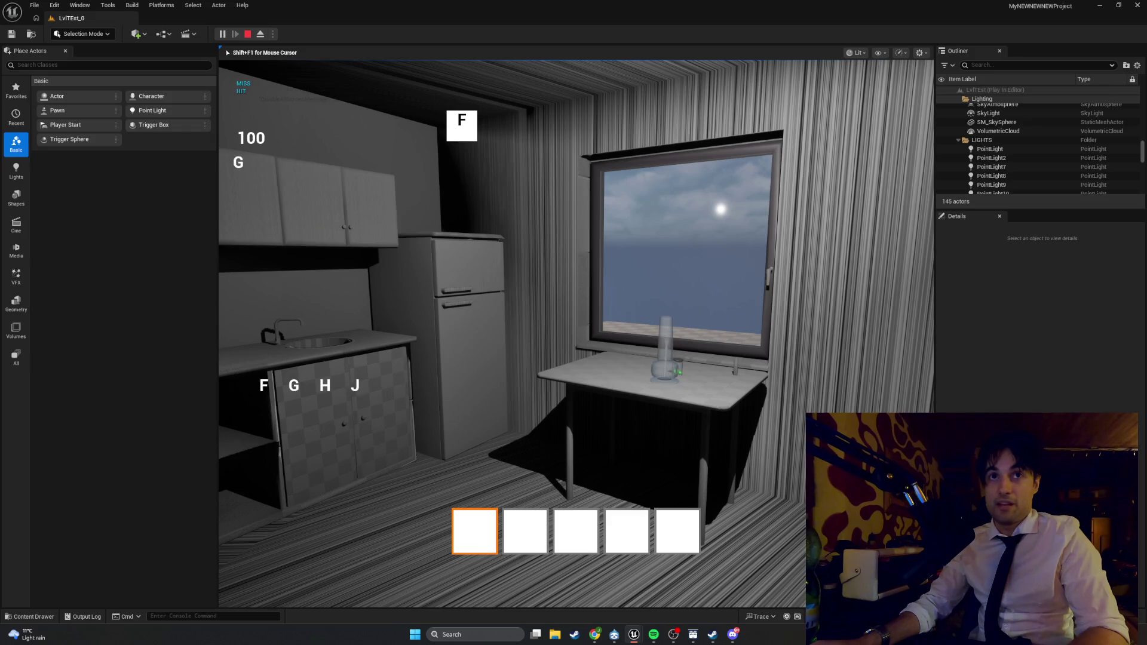
key("g")
key("h")
key("j")
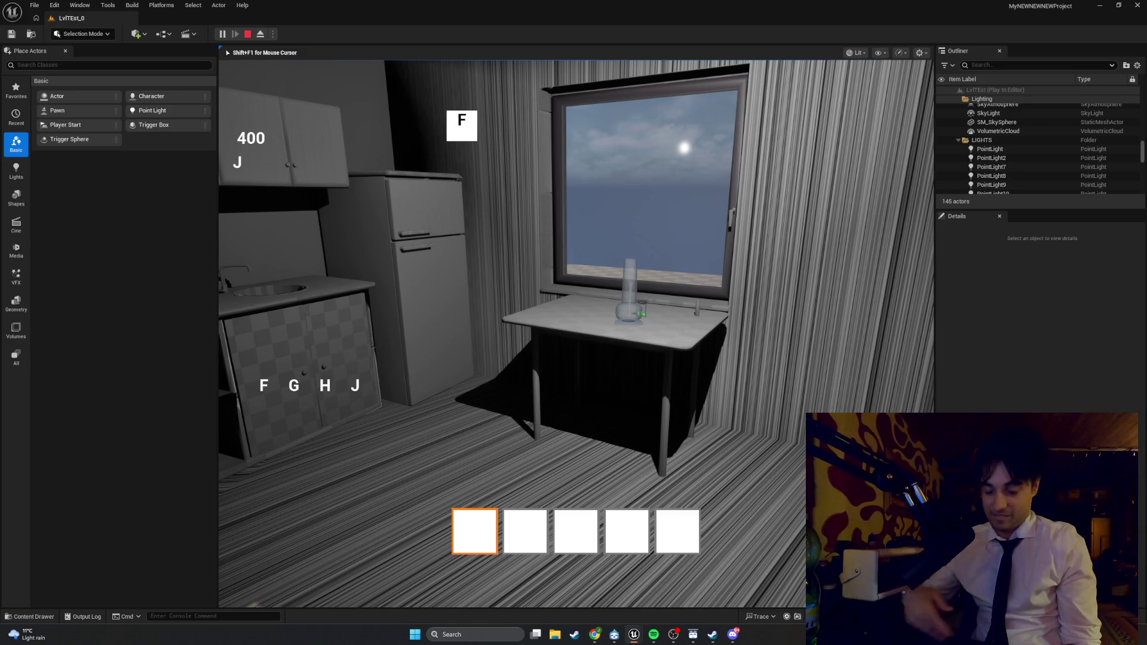
- Walk around the kitchen to the window and door, then end the play session
mouse_move(576, 333)
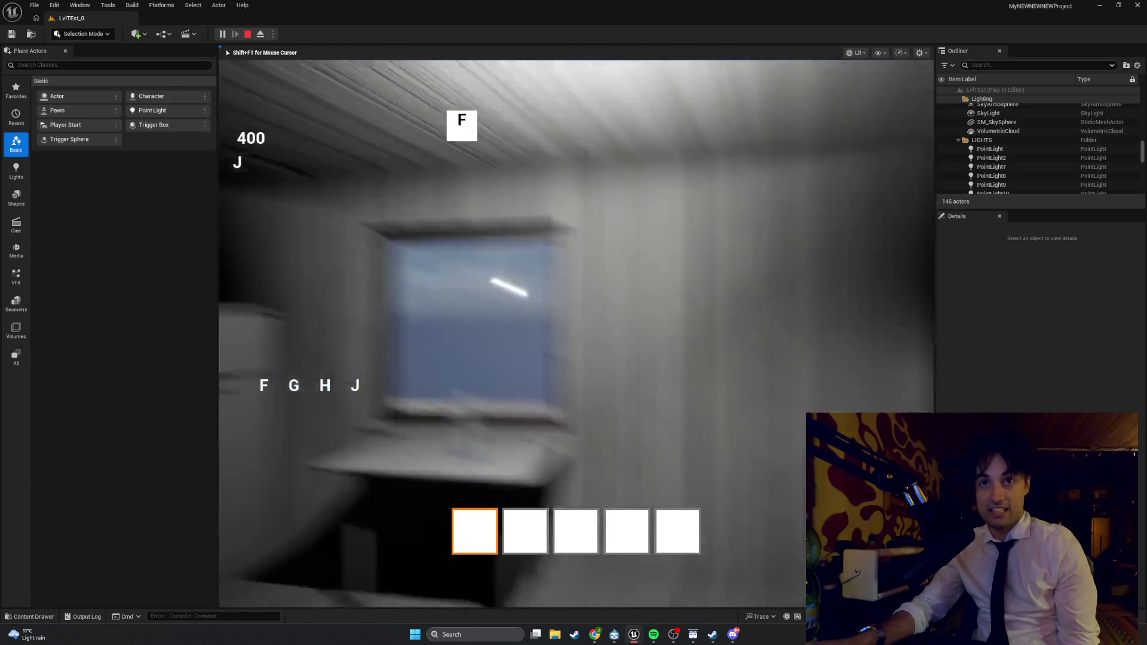
key("w")
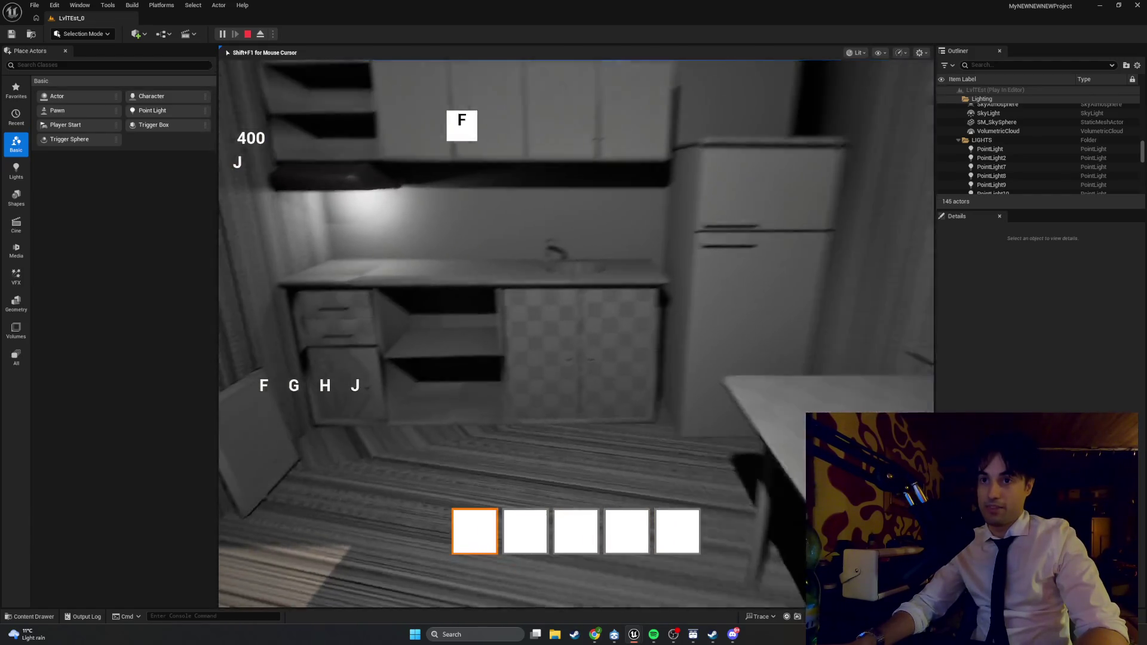
key("w")
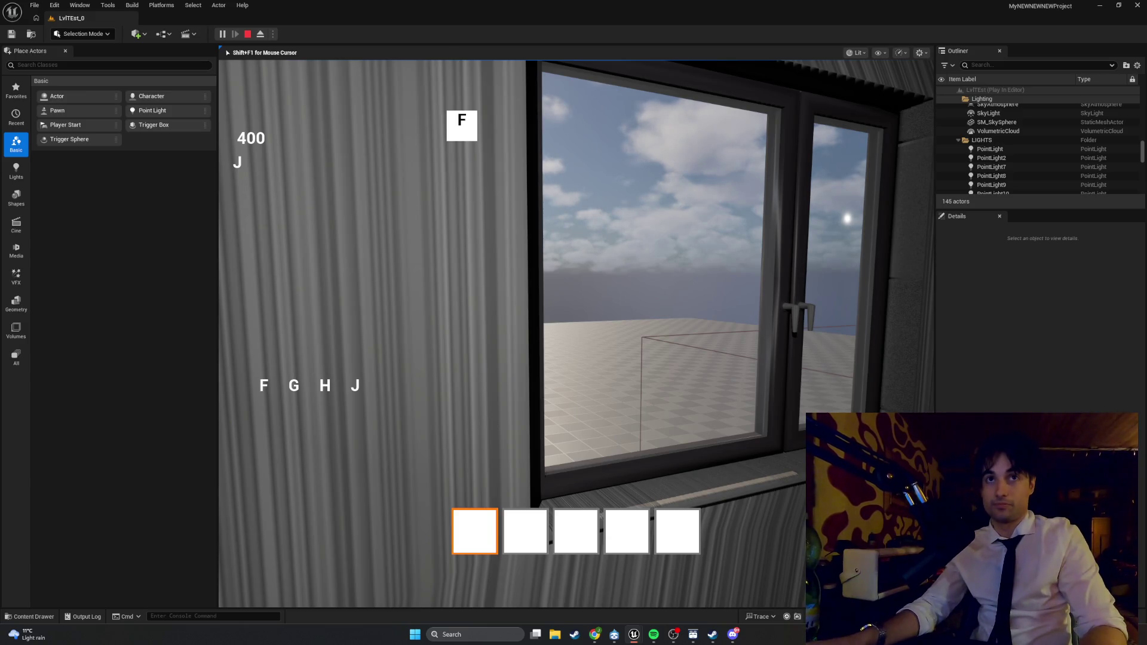
key("super+shift+s")
key("Escape")
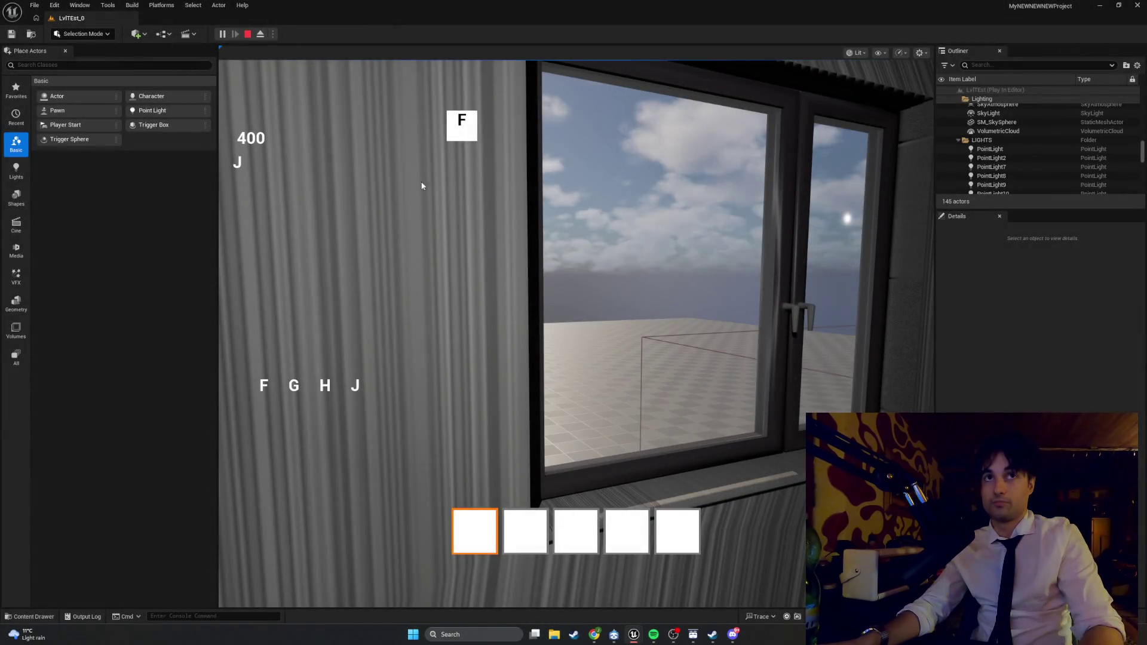
- Restart the playtest and hit the F and G notes for a score of 200
left_click(248, 33)
left_click(221, 33)
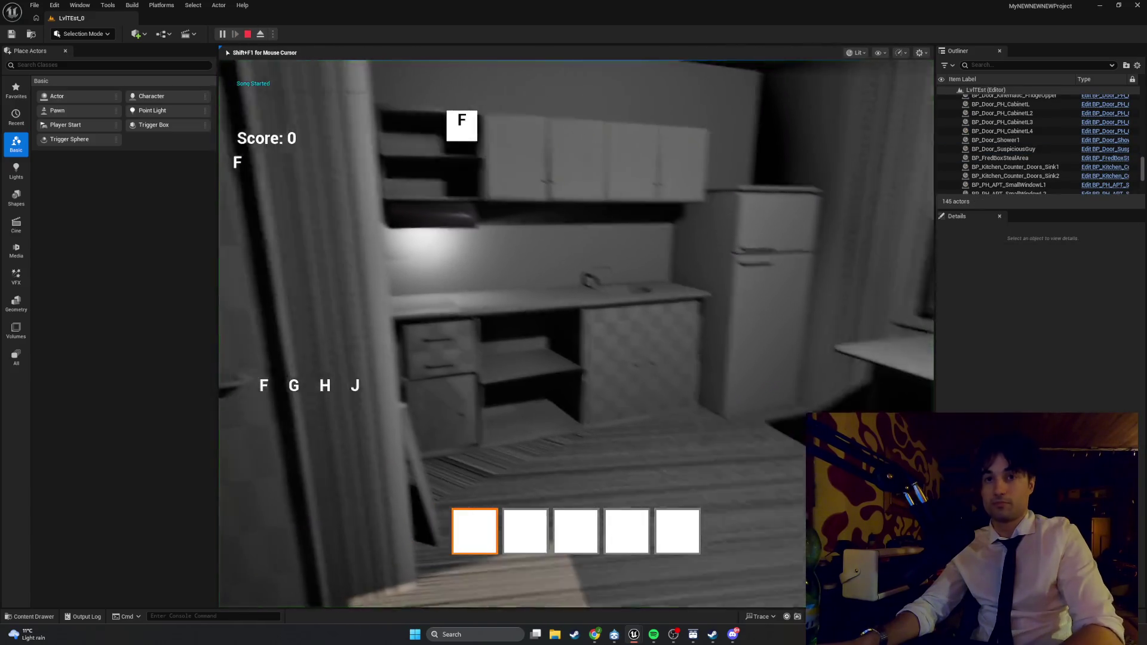
key("f")
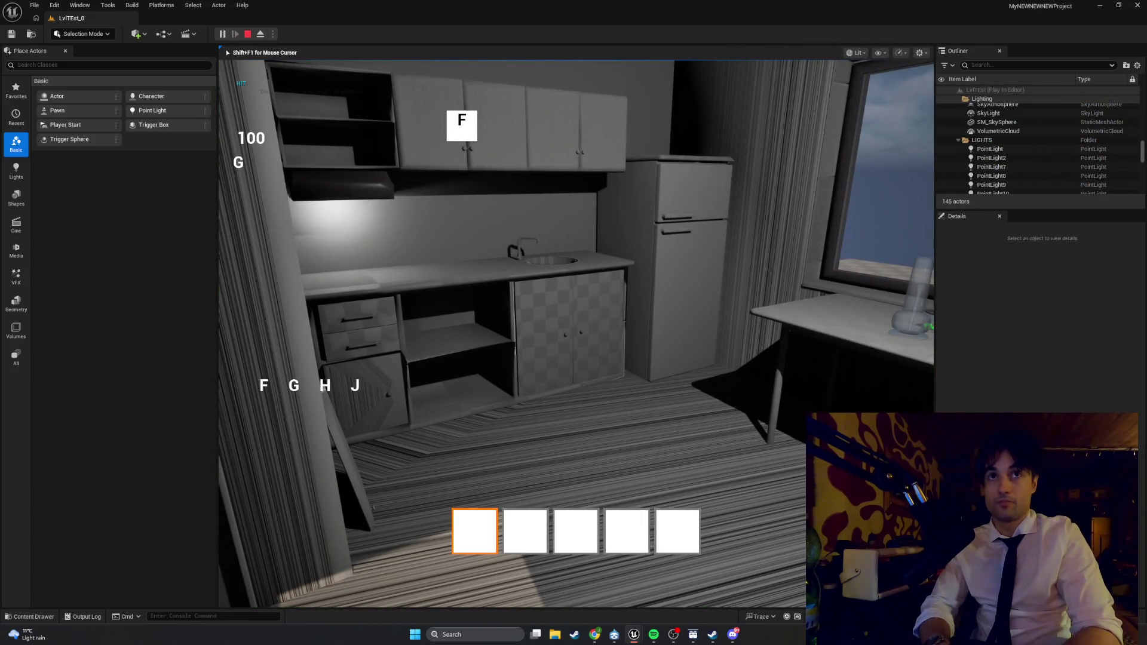
key("g")
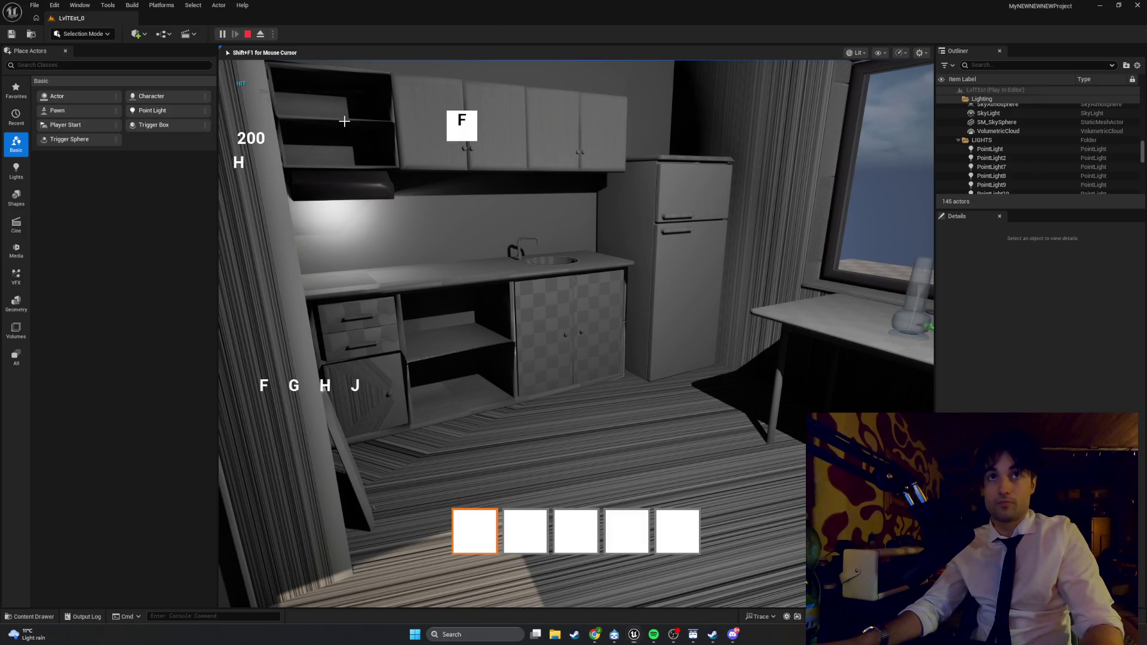
- Snip a region of the game view and return to the note-block widget editor
key("super+shift+s")
mouse_move(600, 463)
left_mouse_down()
mouse_move(546, 280)
mouse_move(218, 68)
left_mouse_up()
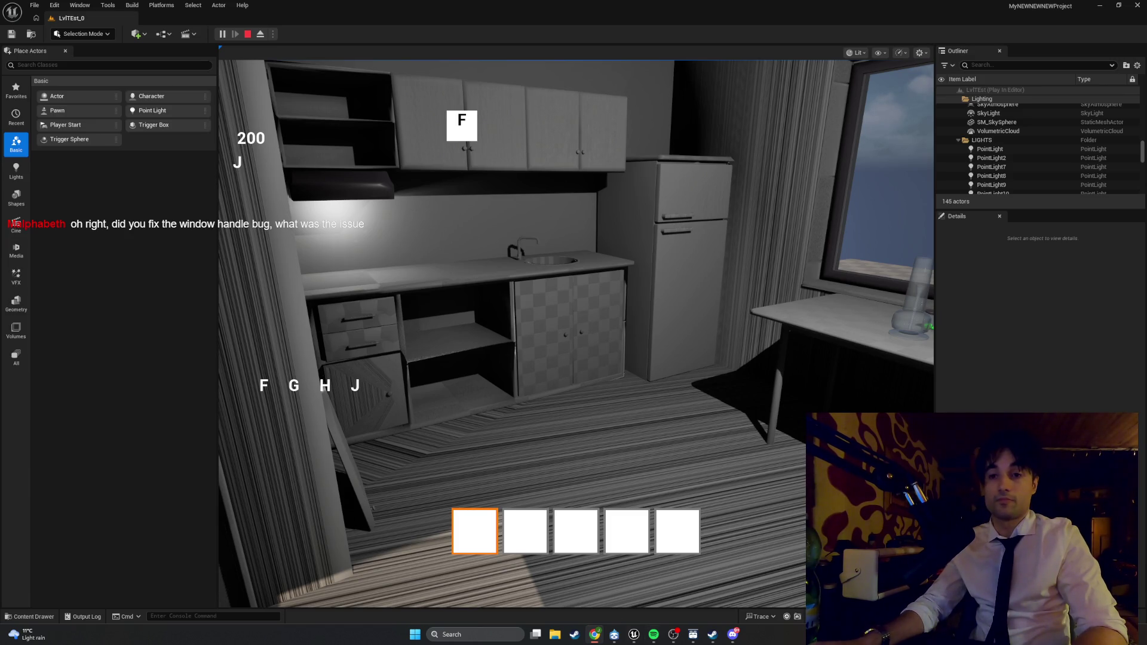
mouse_move(632, 637)
left_click(665, 583)
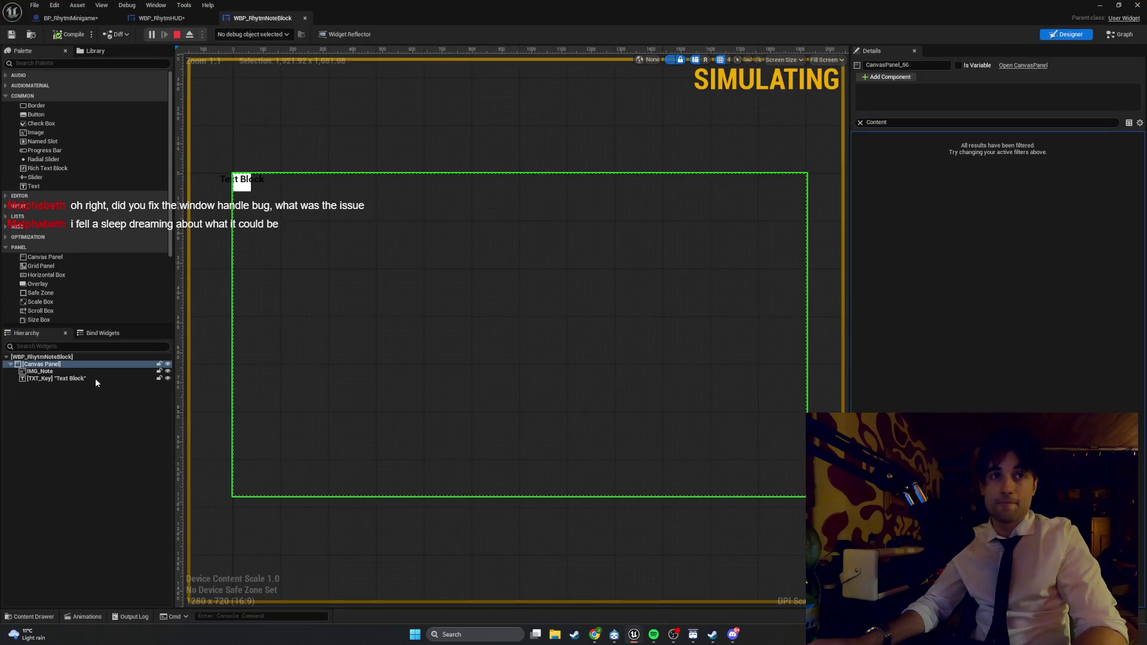
- Select the root WBP_RhythmNoteBlock and its Details search, then return to the running playtest
left_click(69, 360)
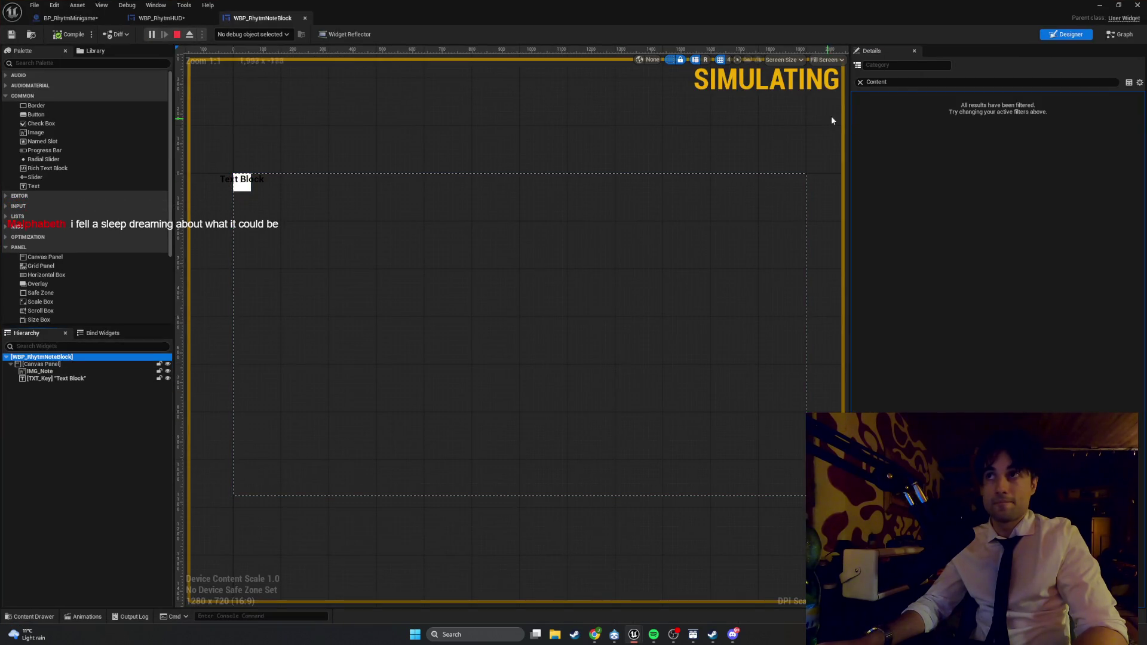
left_click(875, 82)
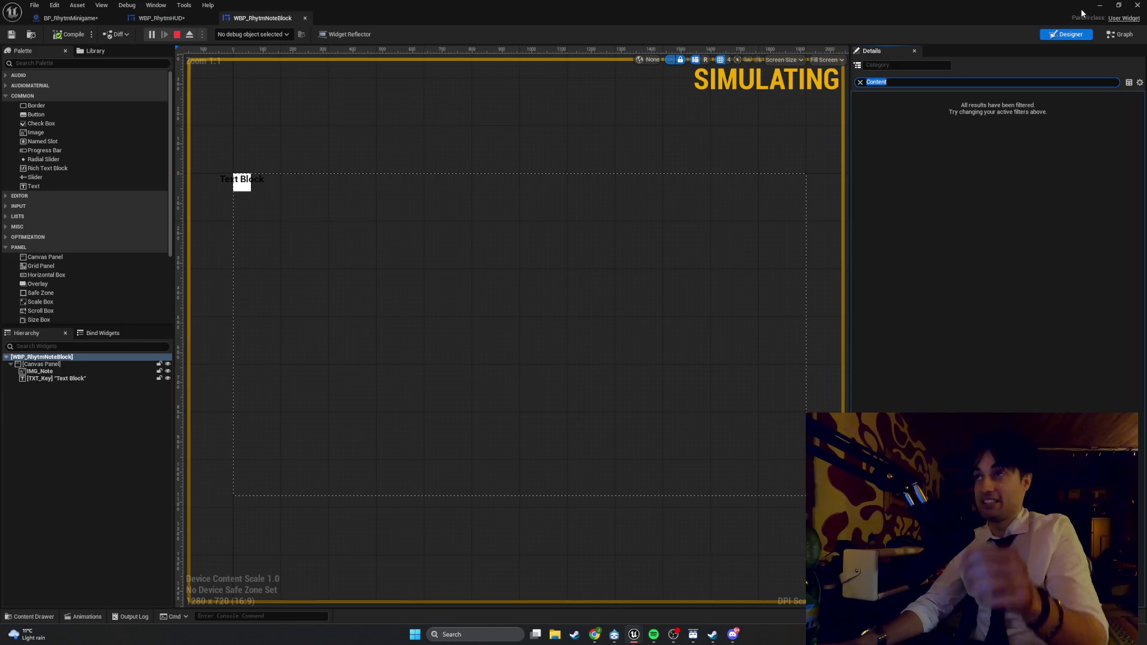
left_click(1100, 5)
left_click(416, 170)
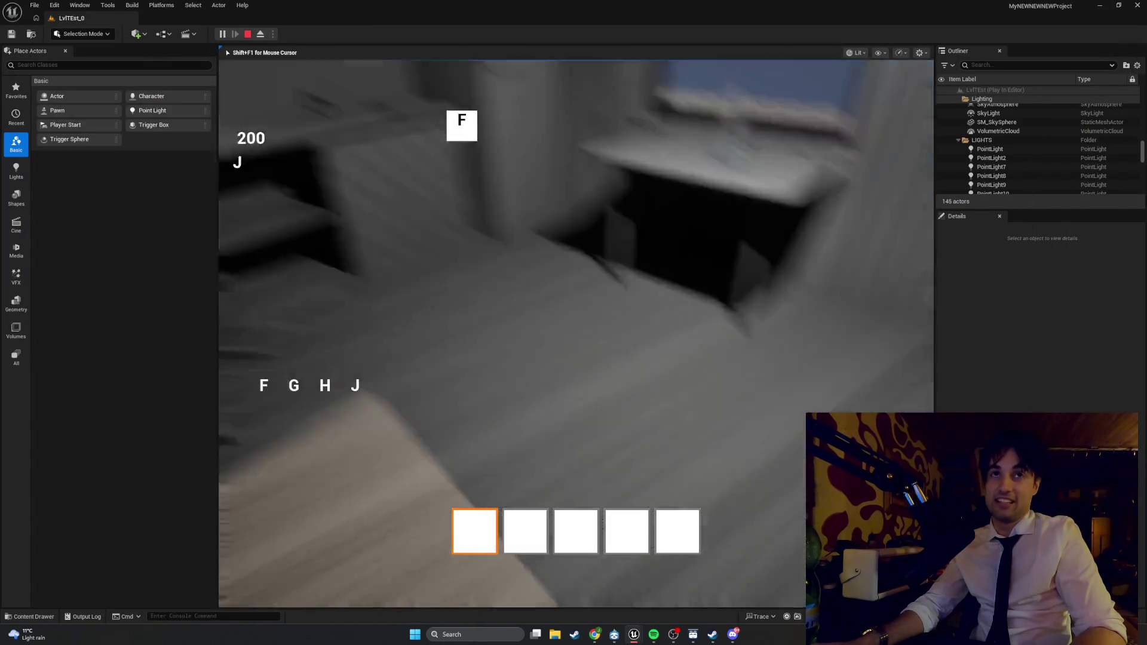
- Walk the player right up to the kitchen window sash, then stop the play session
key("w")
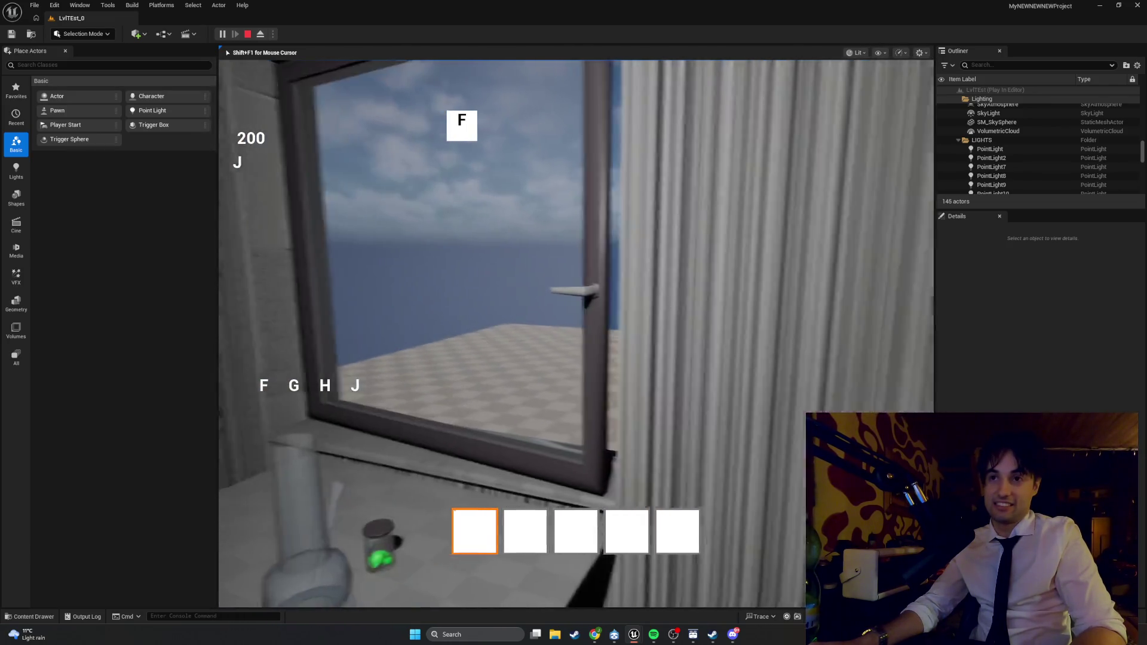
key("w")
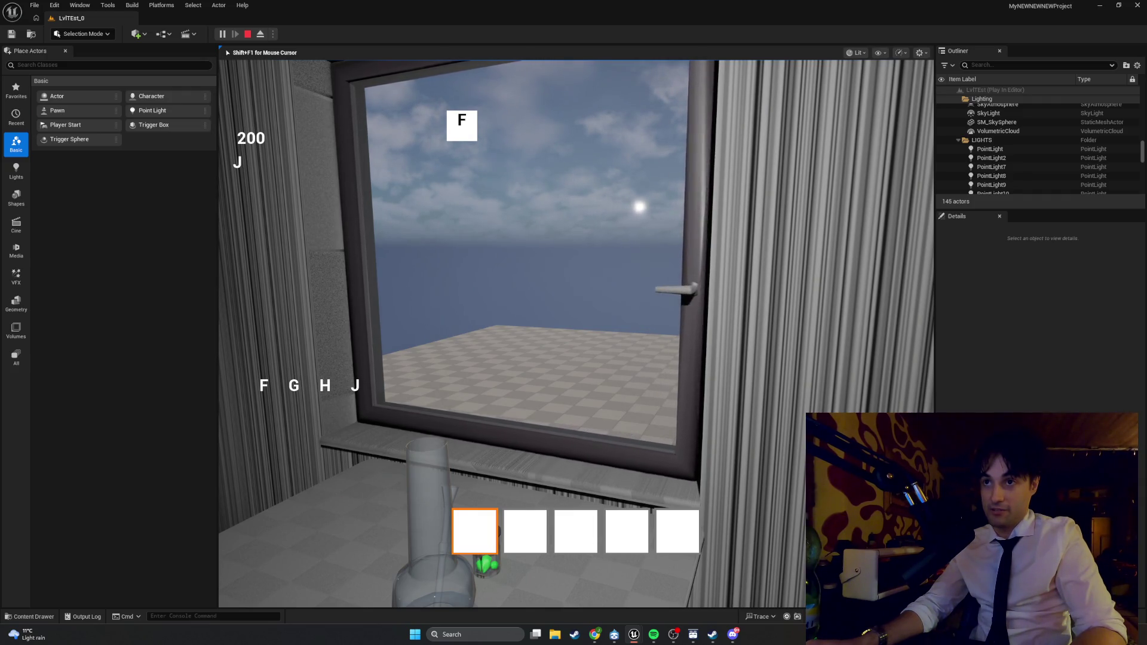
key("Escape")
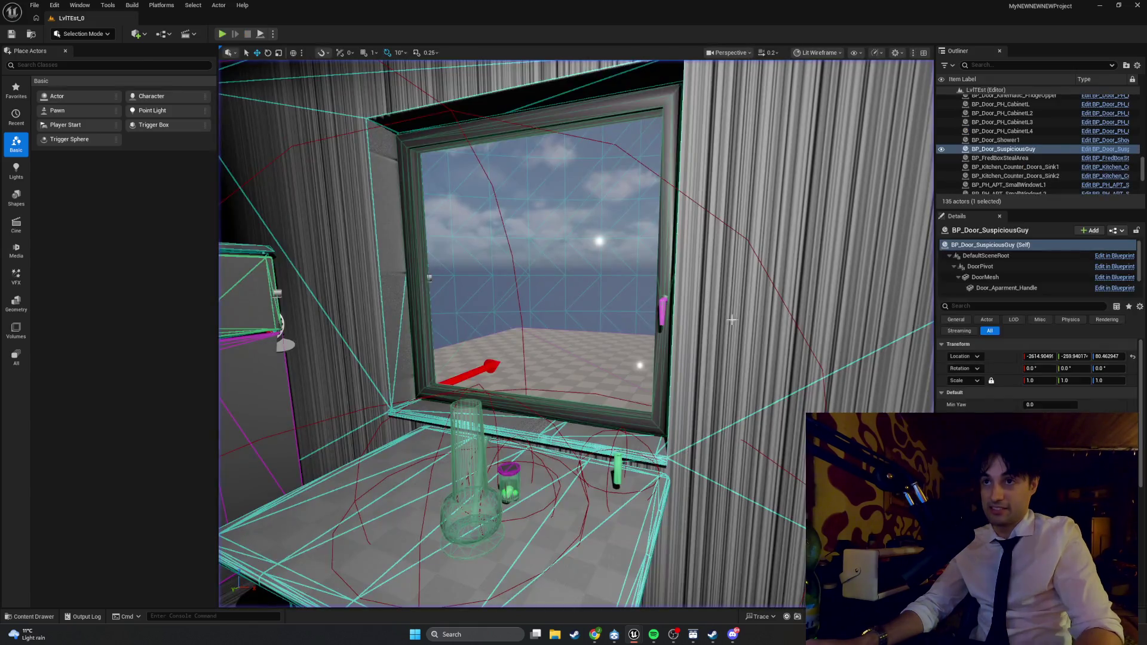
- Select BP_PH_APT_Window and BP_PH_APT_SmallWindowL1 in the viewport, then start Play again
left_click(652, 322)
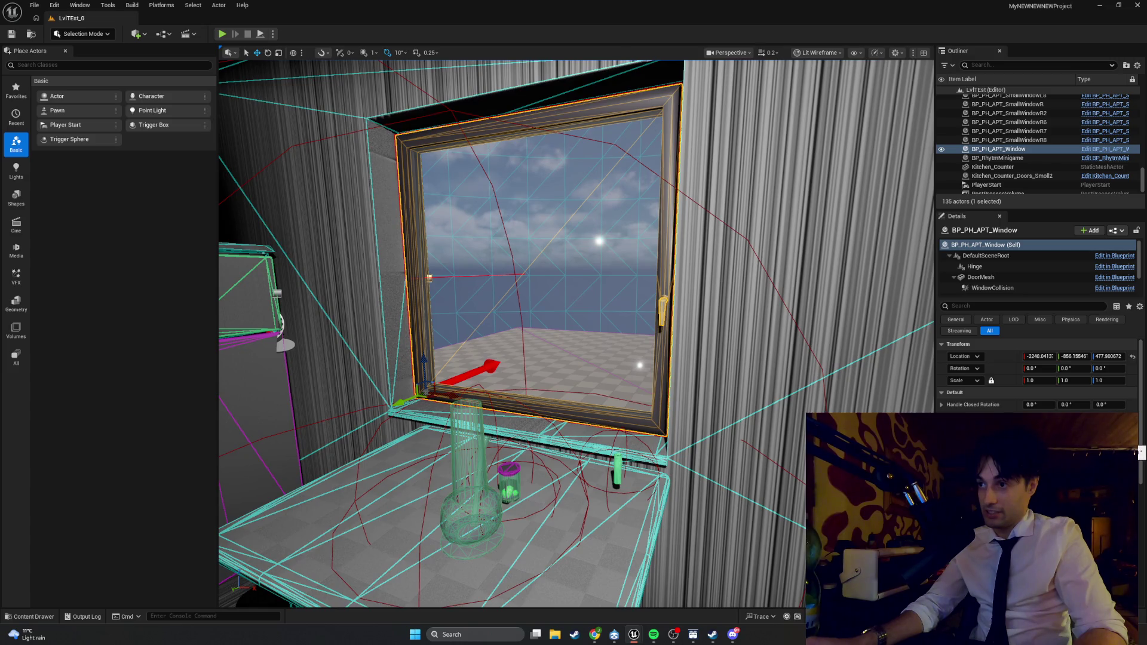
scroll(677, 334, "down", 10)
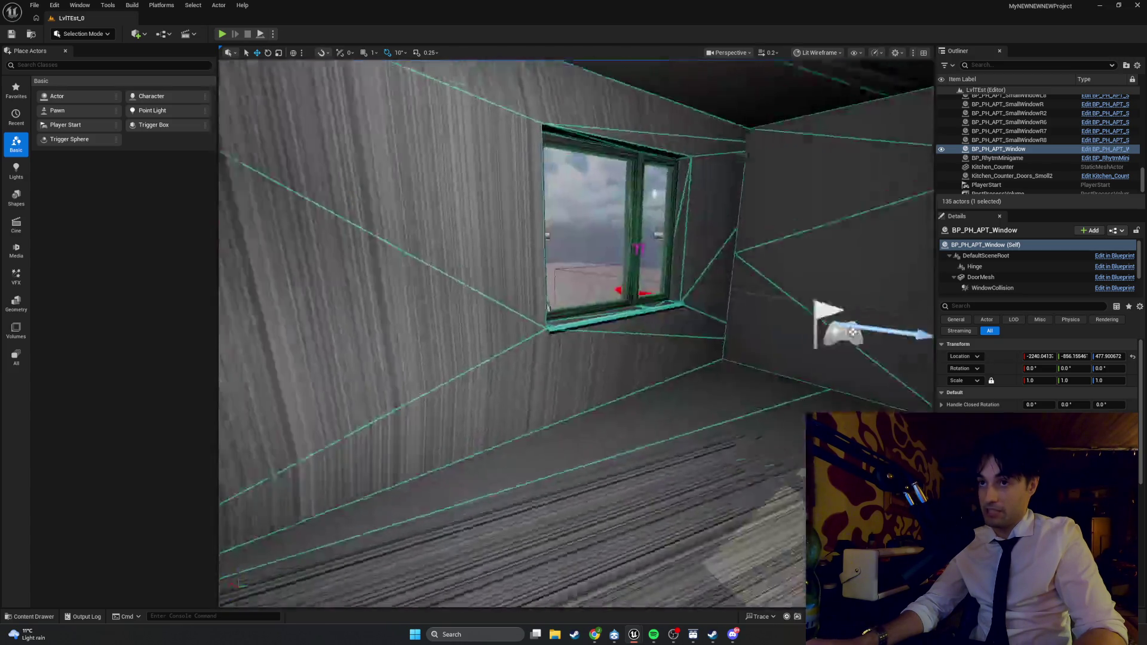
scroll(677, 333, "up", 5)
left_click(652, 316)
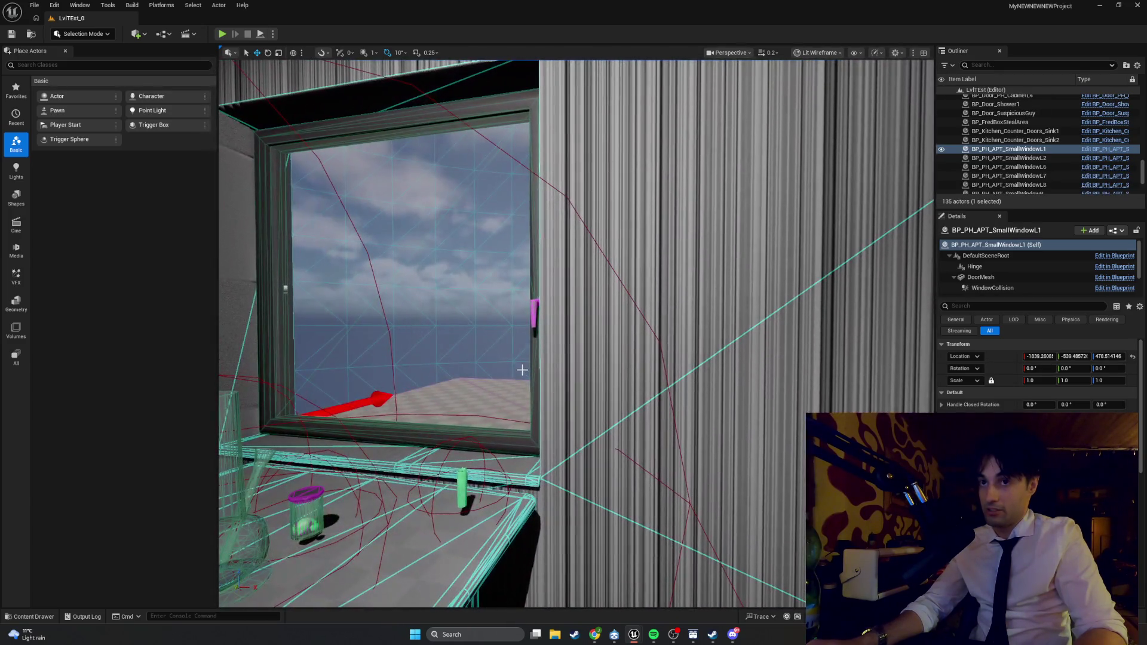
left_click(522, 370)
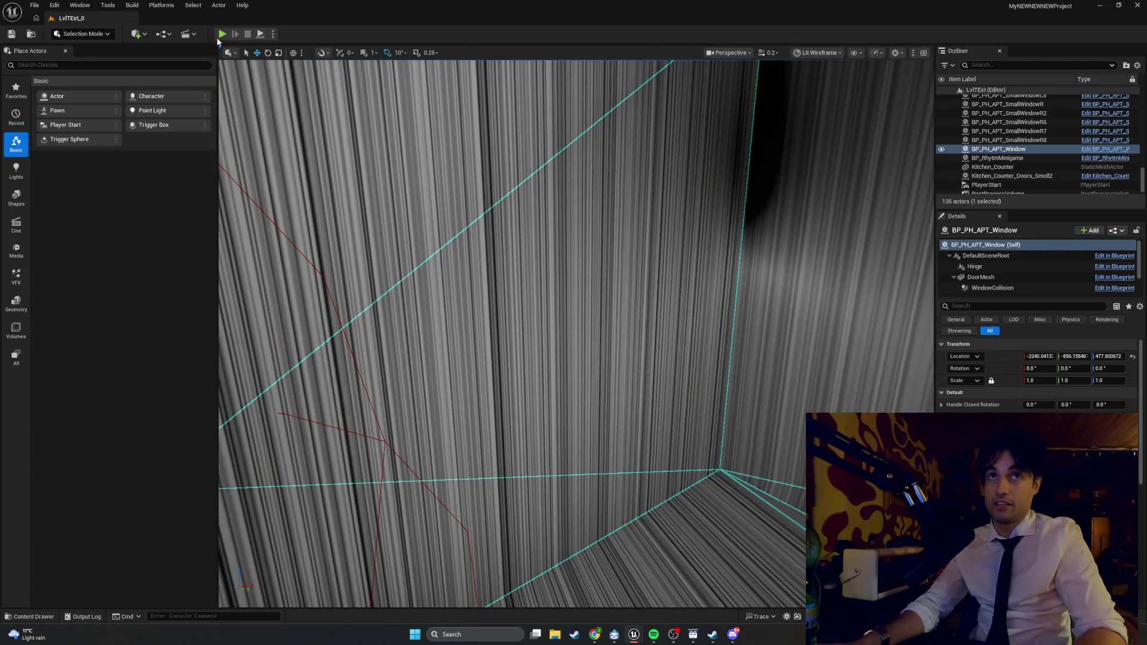
left_click(221, 34)
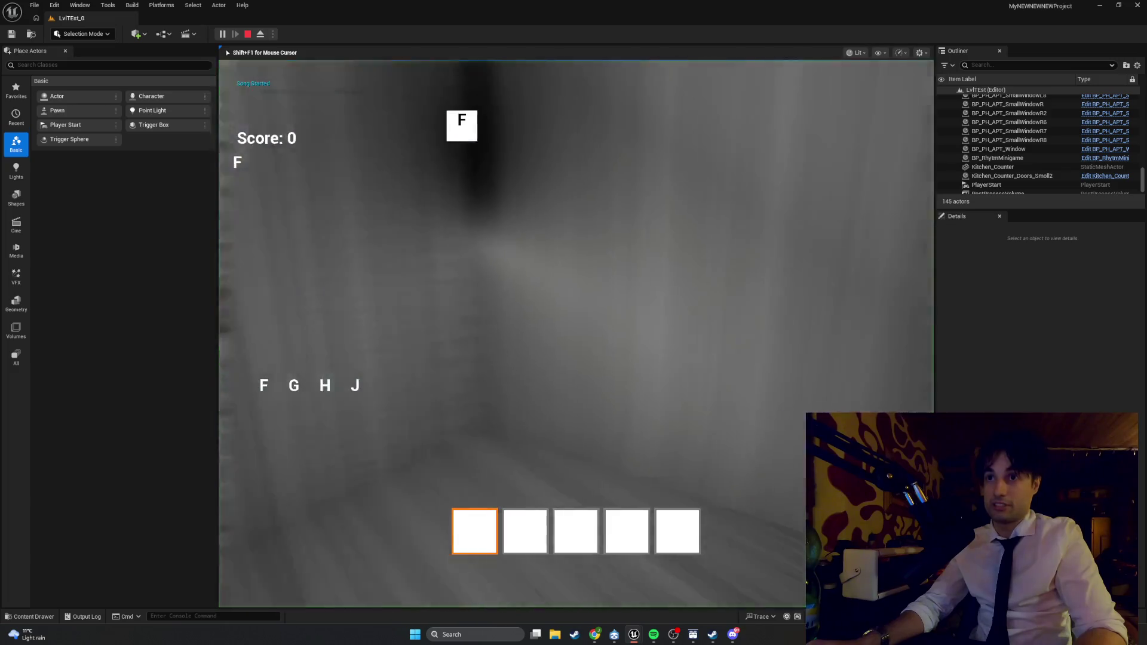
- Walk the player to the apartment door until it opens, stop play, and select BP_PH_APT_DOOR1
key("w")
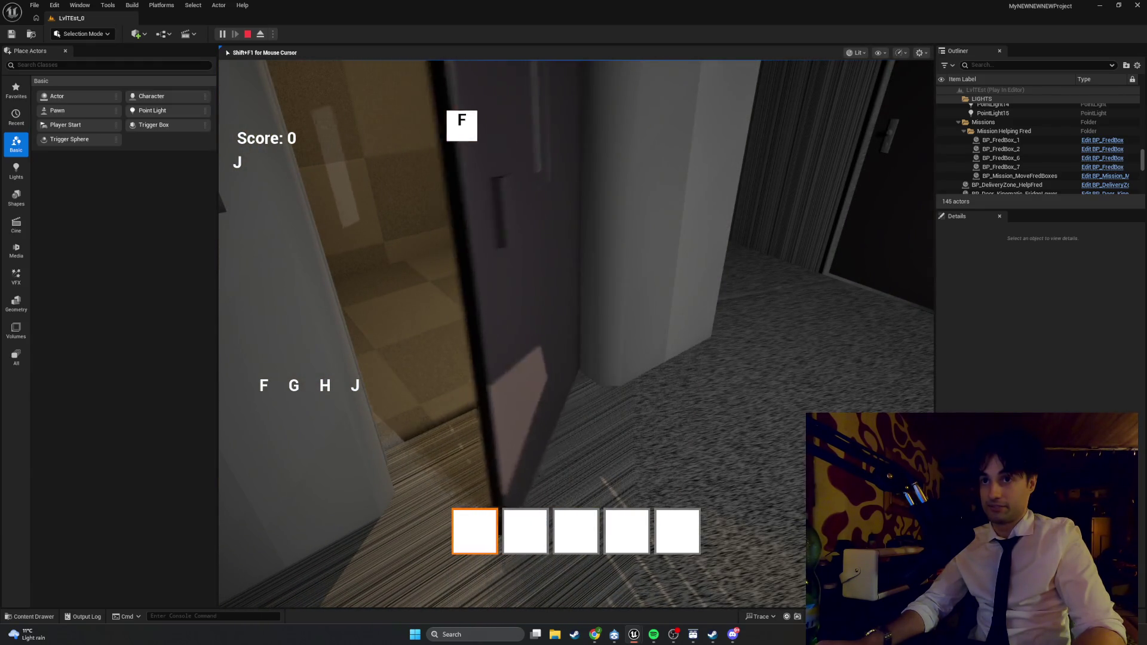
key("d")
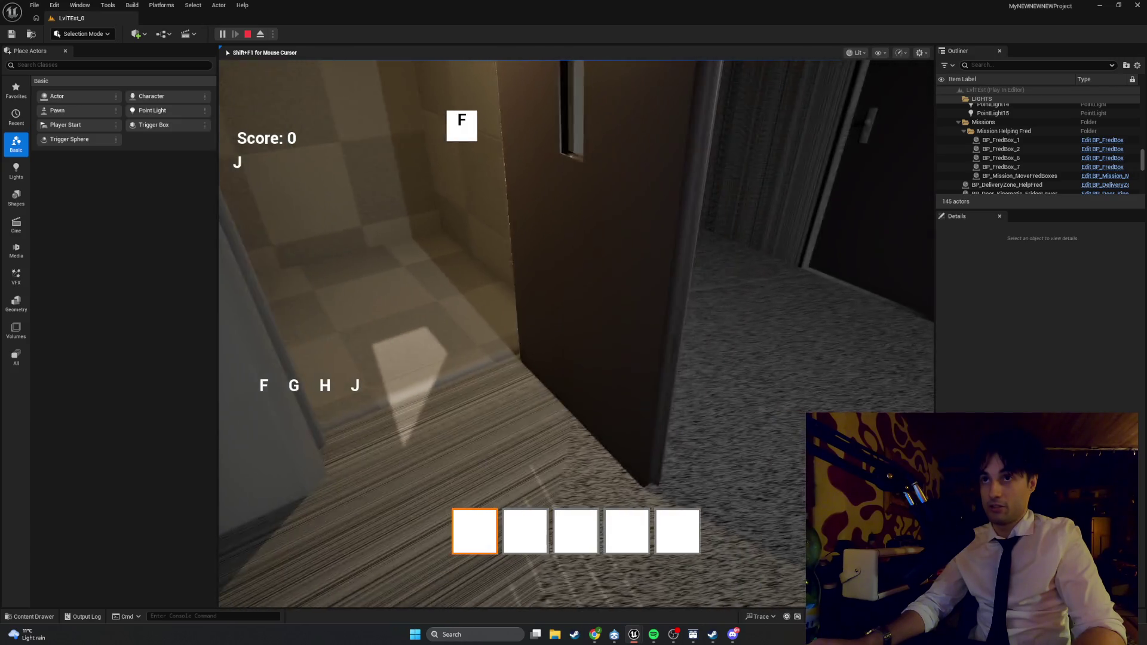
key("w")
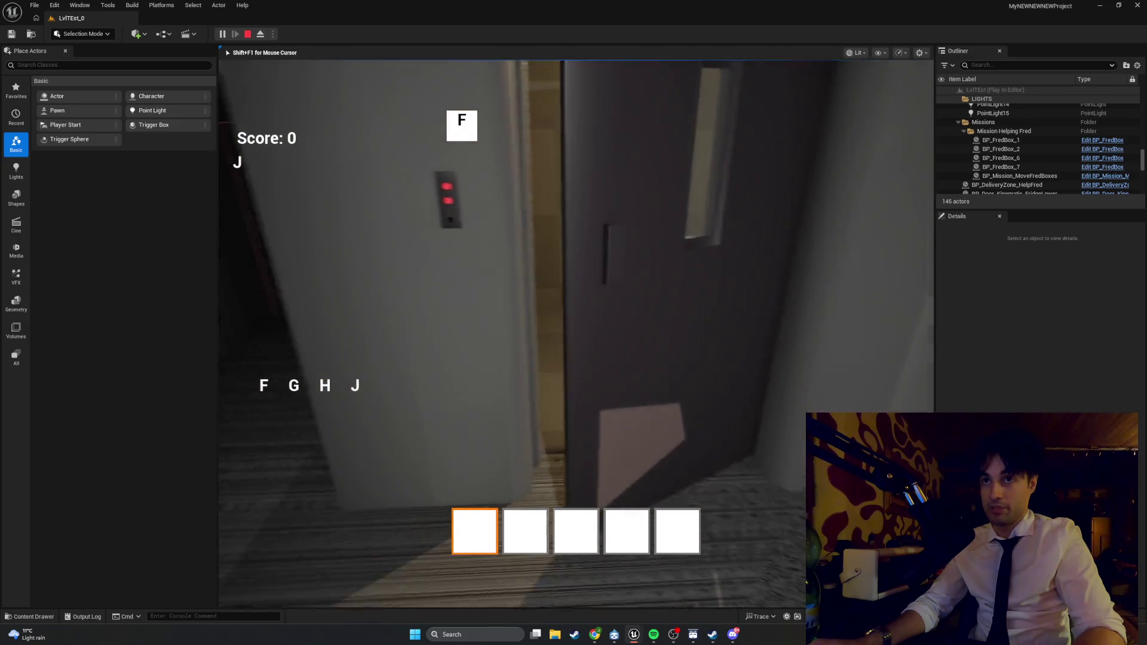
key("w")
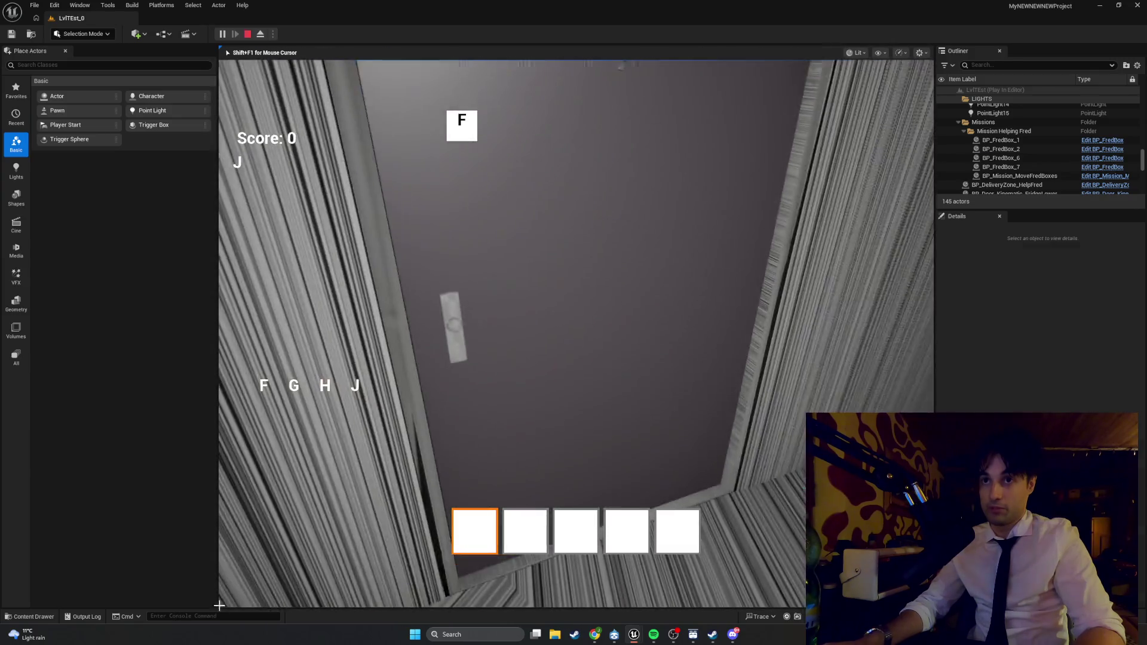
key("Escape")
left_click(678, 440)
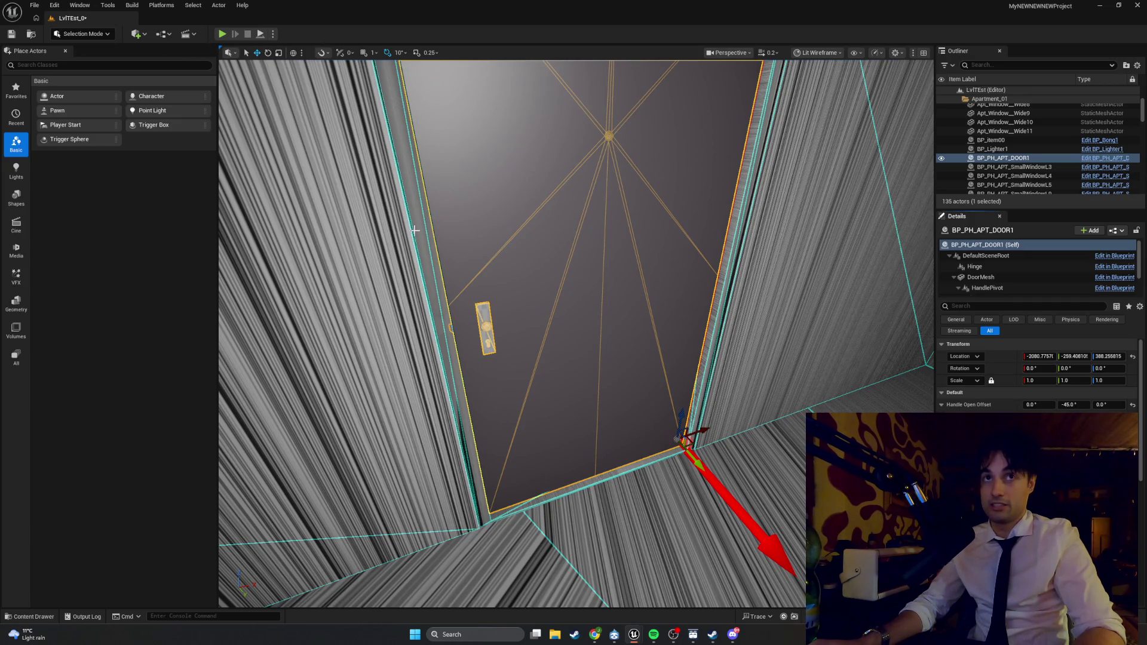
- Start Play, stop it, and launch a fresh Play-In-Editor session for testing the door
left_click(221, 34)
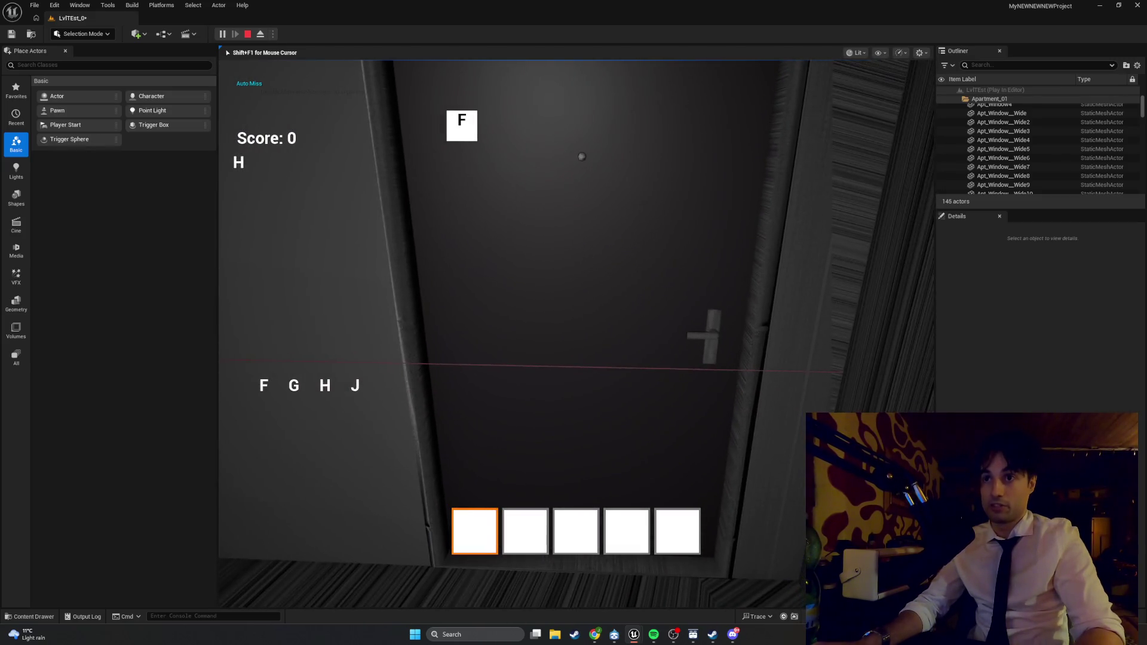
key("Escape")
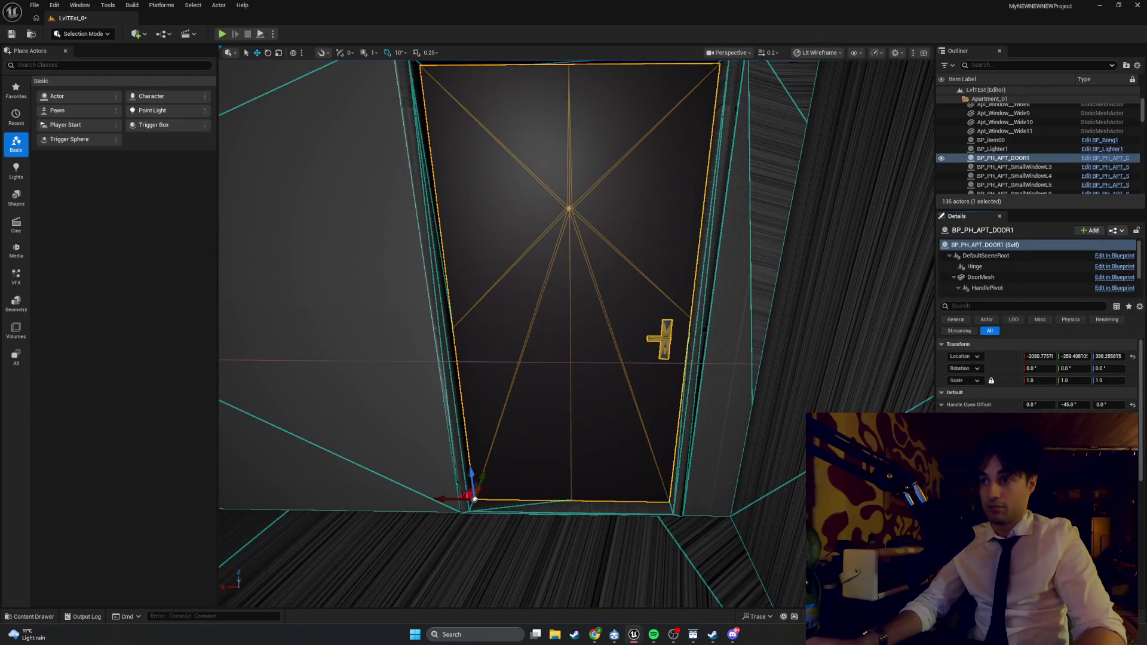
left_click(222, 34)
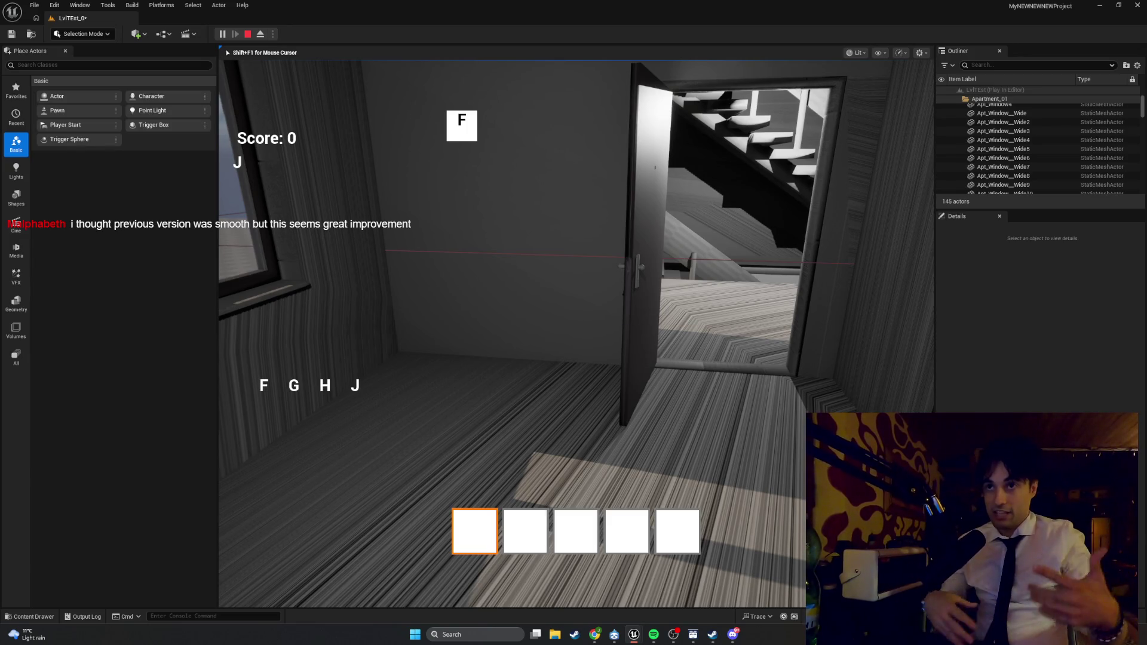
- Walk through the open doorway and into the room, then end the playtest
key("w")
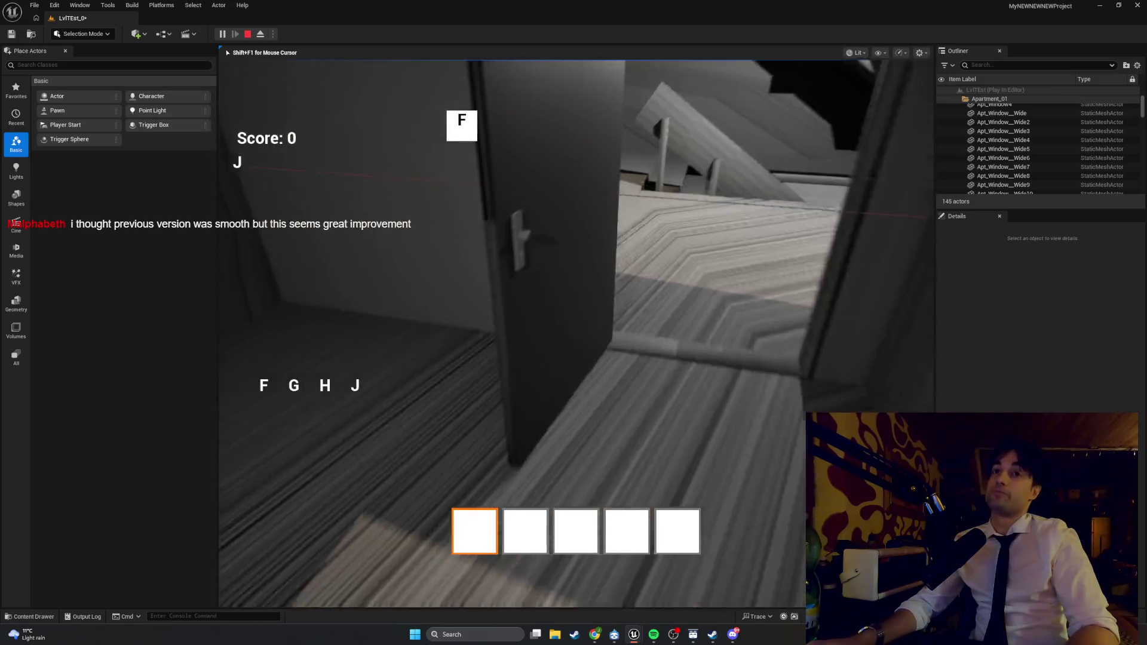
mouse_move(575, 334)
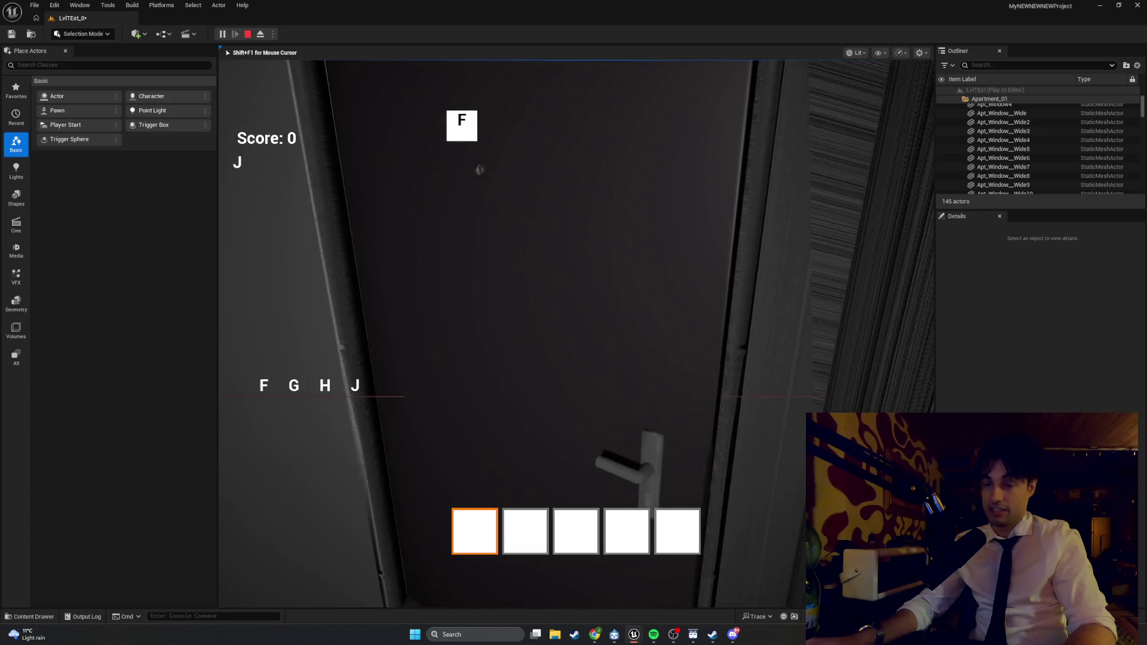
key("w")
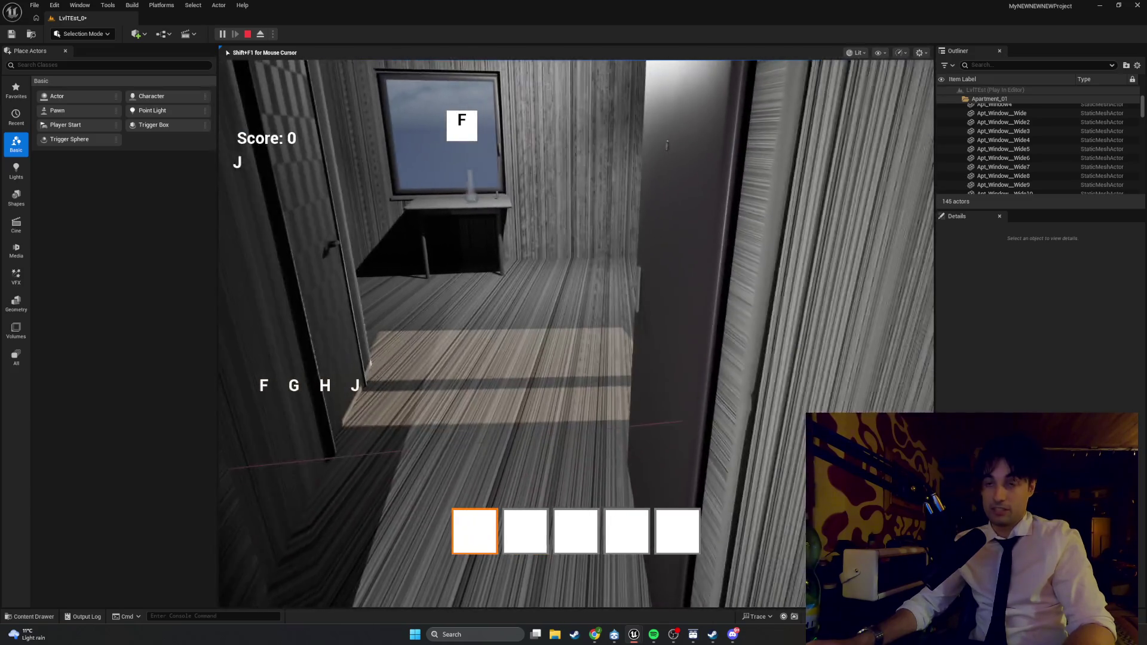
key("w")
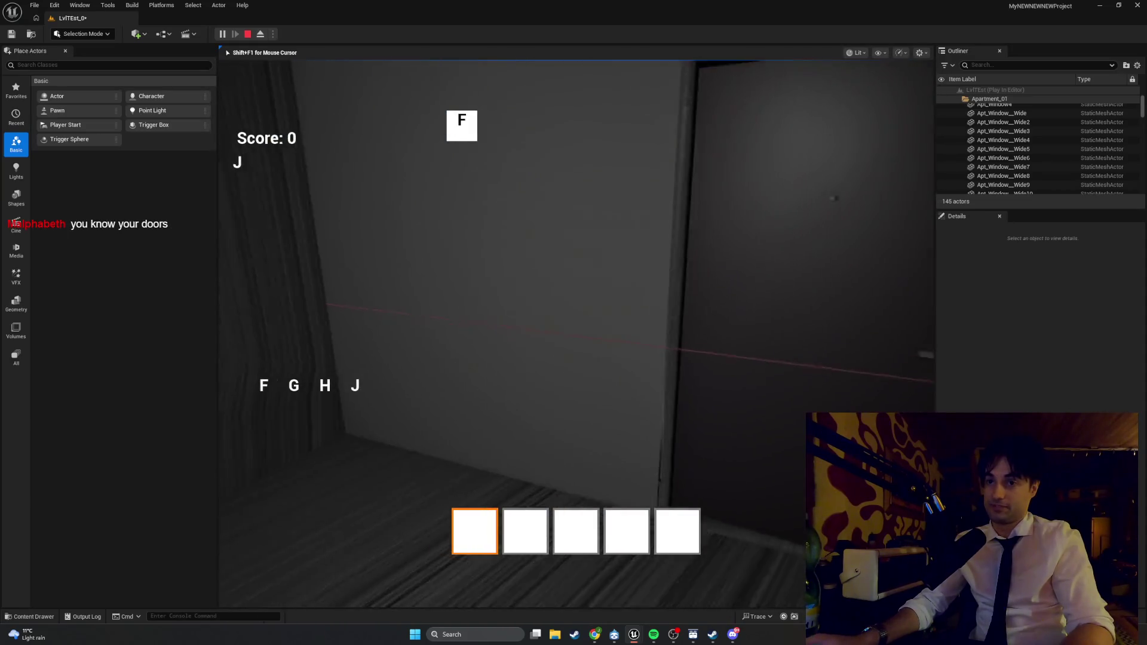
key("Escape")
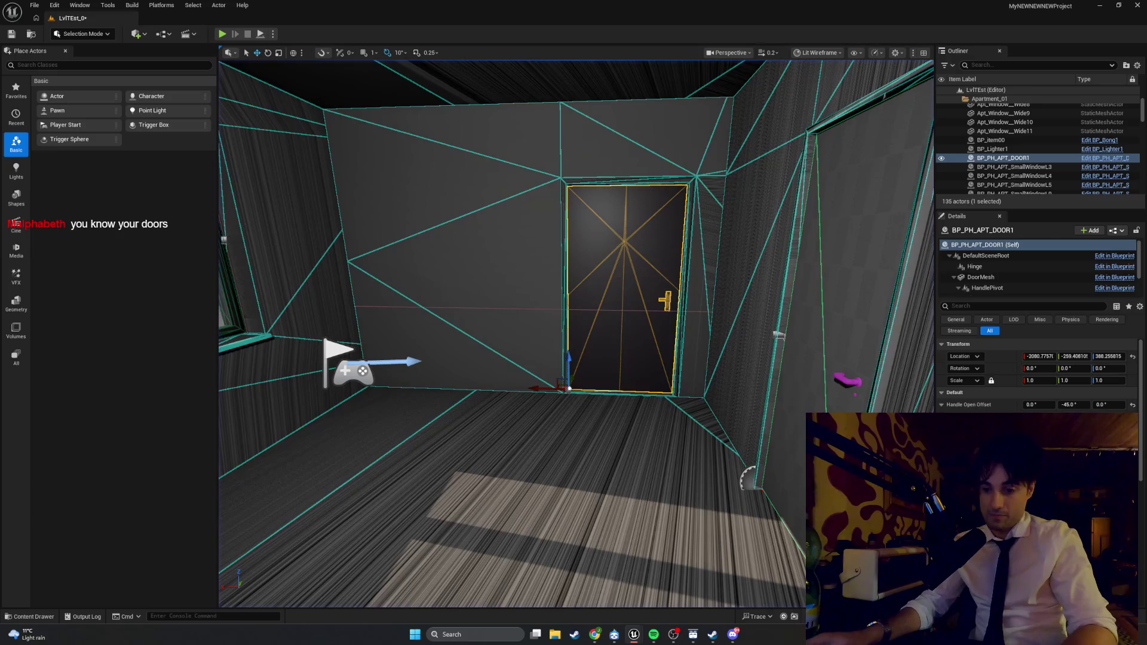
- Switch to the WBP_RhytmNoteBlock widget editor window from the taskbar preview
mouse_move(647, 632)
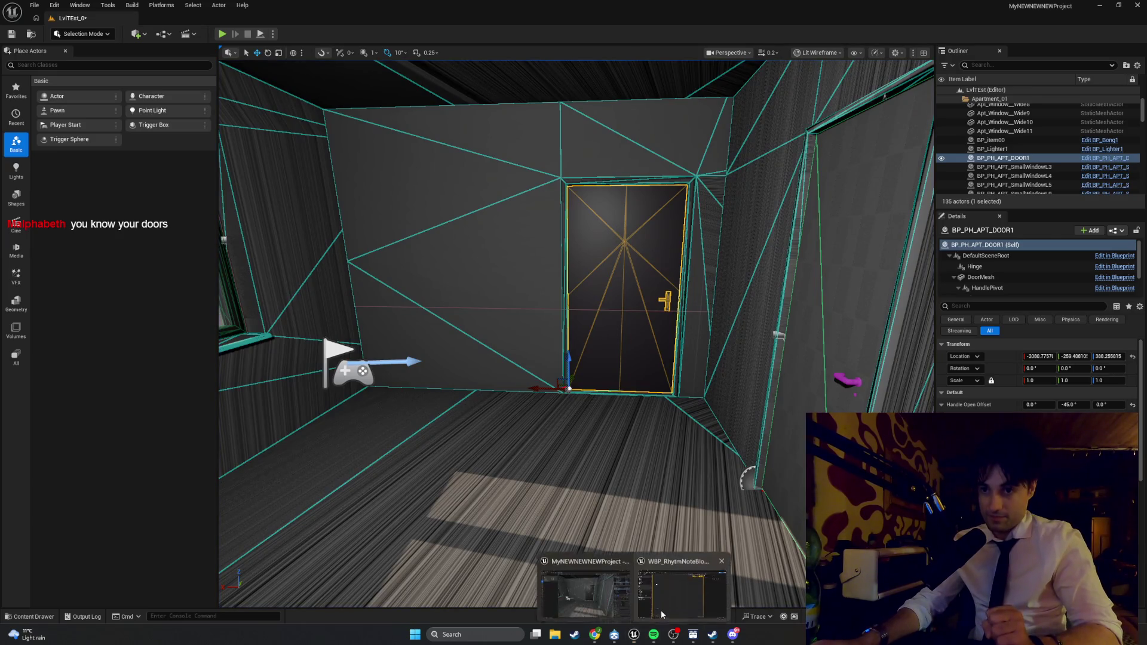
left_click(664, 608)
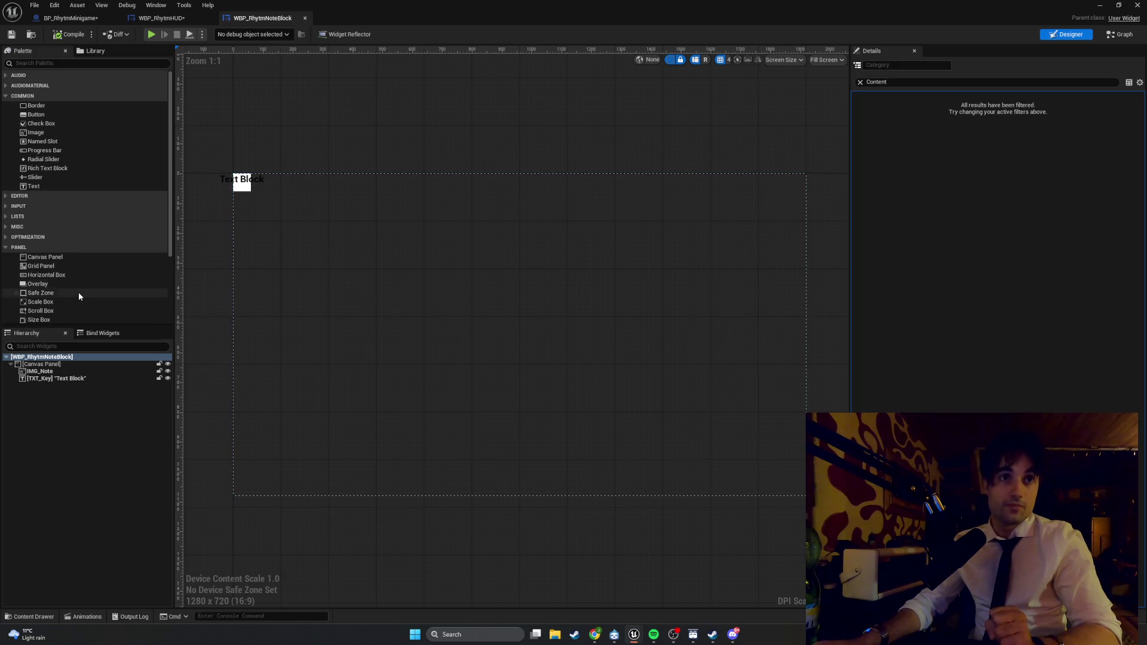
- Add a Size Box to the note-block canvas, nest IMG_Note inside it, and attempt TXT_Key too
left_click_drag(72, 319, 361, 301)
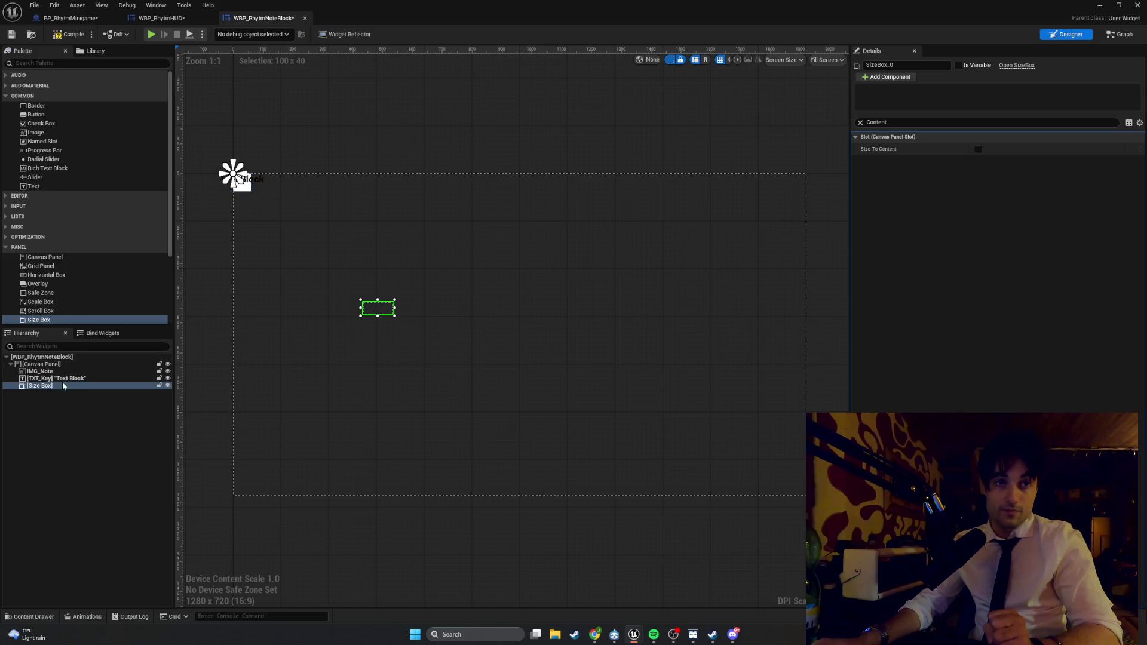
mouse_move(57, 371)
left_mouse_down()
mouse_move(55, 386)
mouse_move(46, 376)
left_mouse_up()
left_click(42, 379)
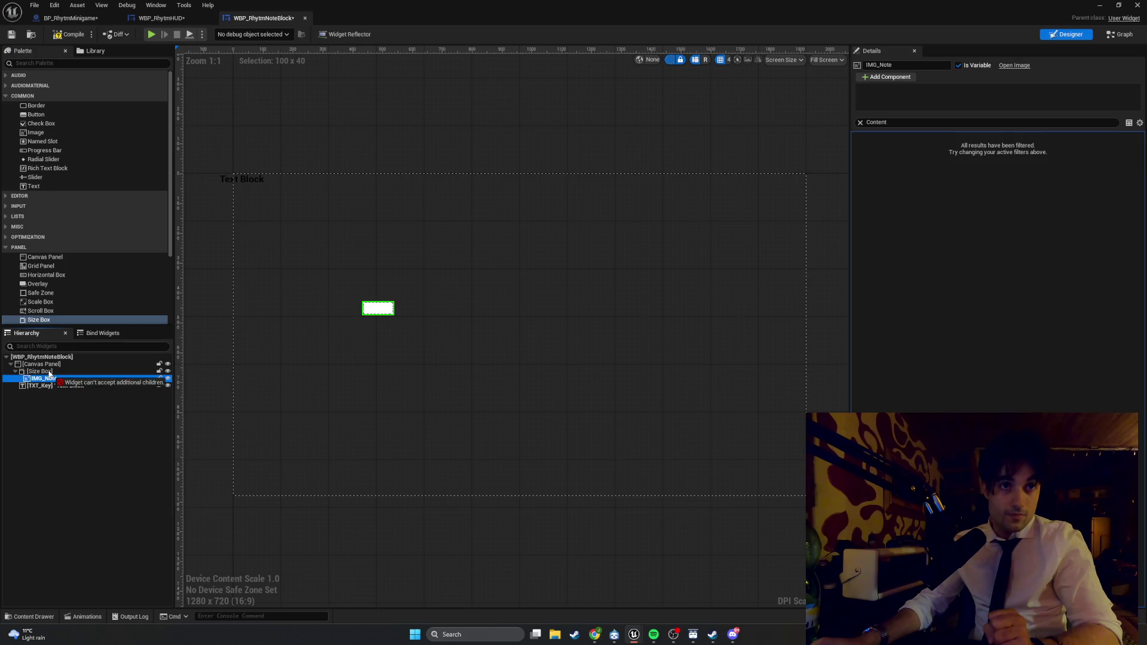
left_click(16, 372)
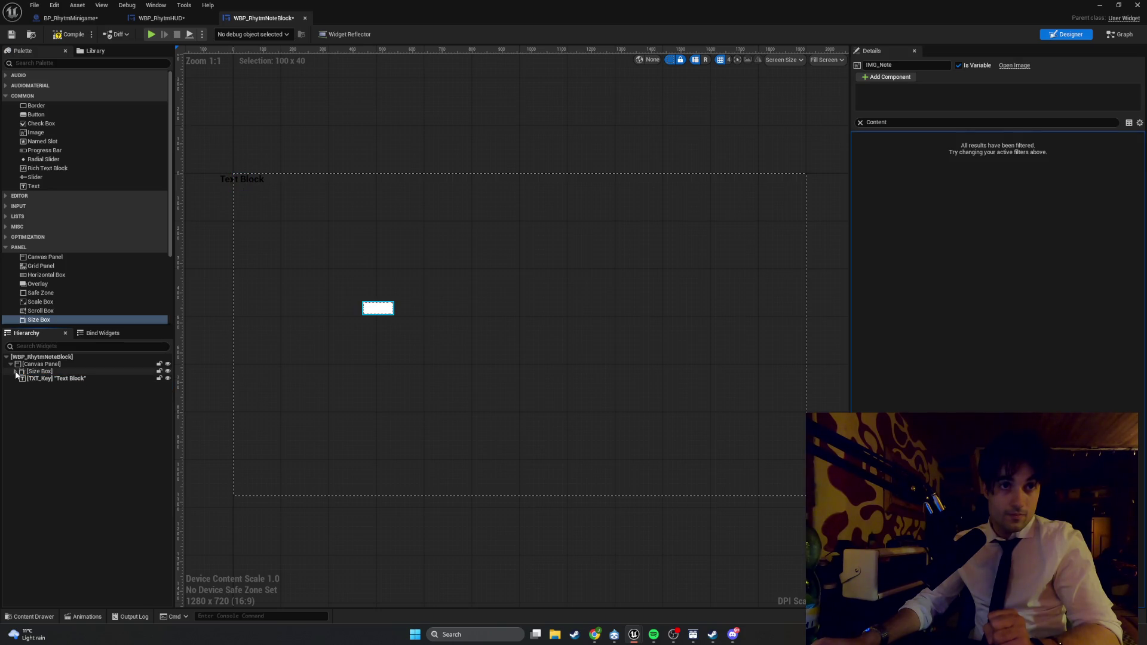
left_click_drag(36, 379, 38, 377)
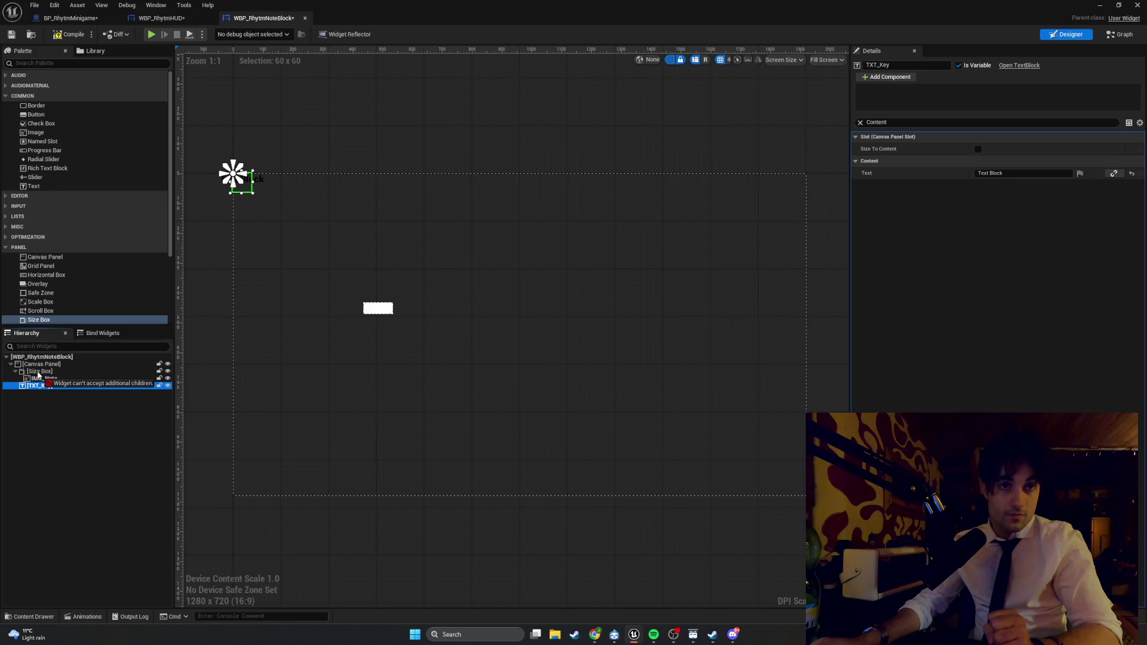
left_click_drag(37, 375, 55, 374)
- Snip the hierarchy rows, retry placing TXT_Key, and add an Overlay to the canvas
key("super+shift+s")
left_click_drag(175, 396, 5, 369)
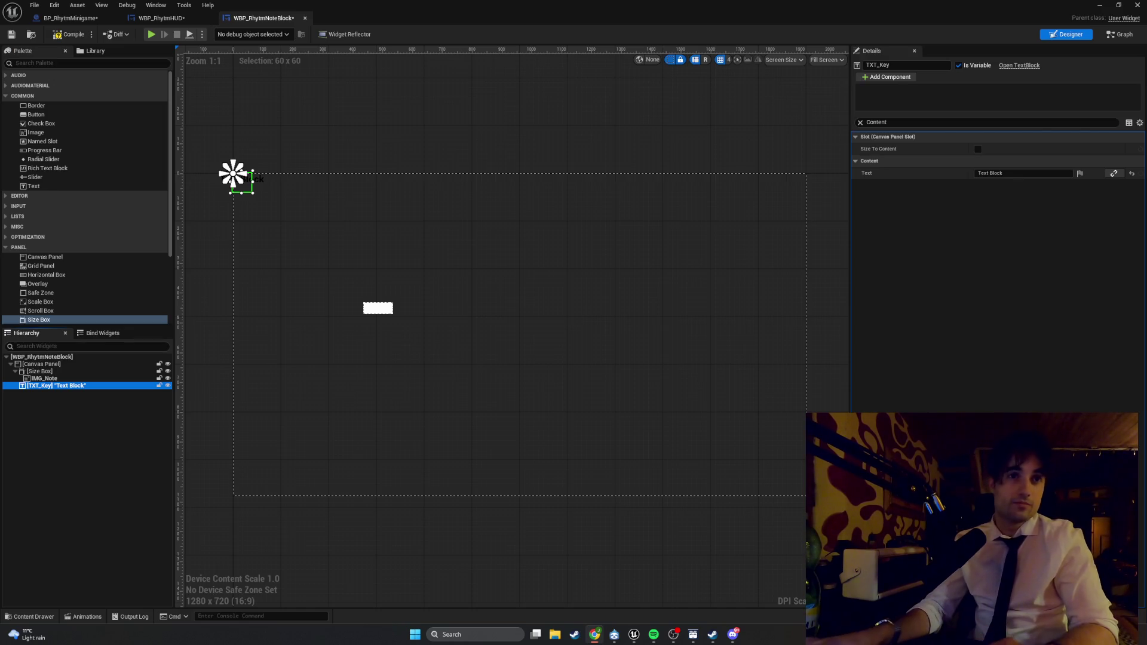
mouse_move(54, 385)
left_mouse_down()
mouse_move(1, 273)
mouse_move(63, 287)
mouse_move(84, 356)
mouse_move(71, 334)
left_mouse_up()
mouse_move(37, 284)
left_mouse_down()
mouse_move(187, 323)
mouse_move(294, 330)
left_mouse_up()
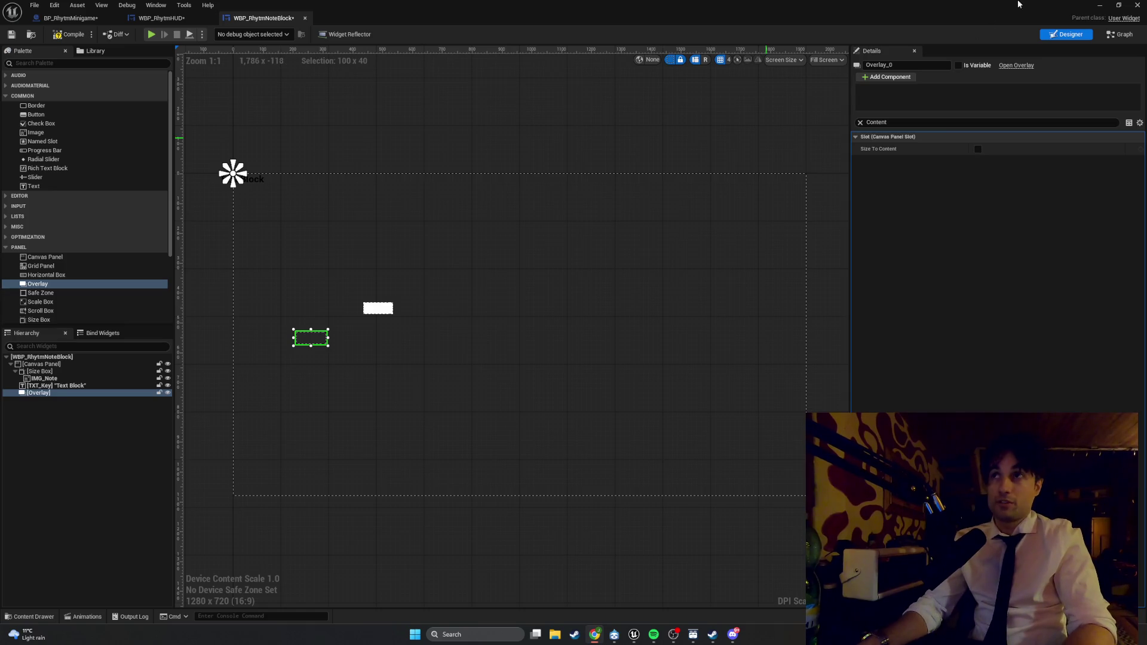
left_click(1098, 6)
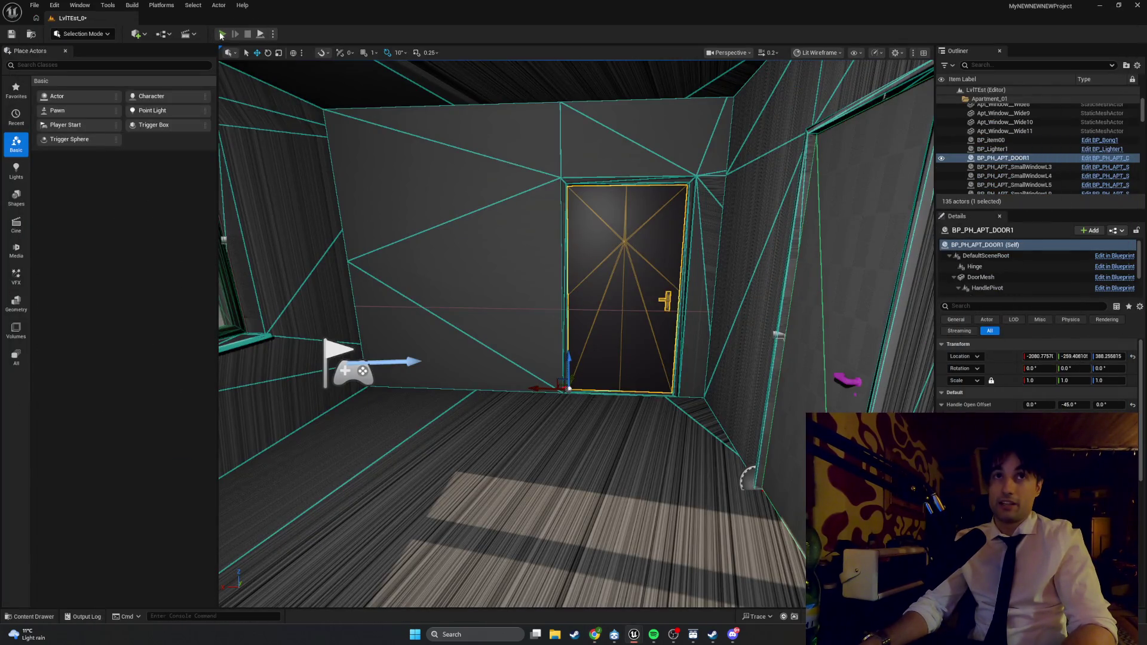
left_click(221, 35)
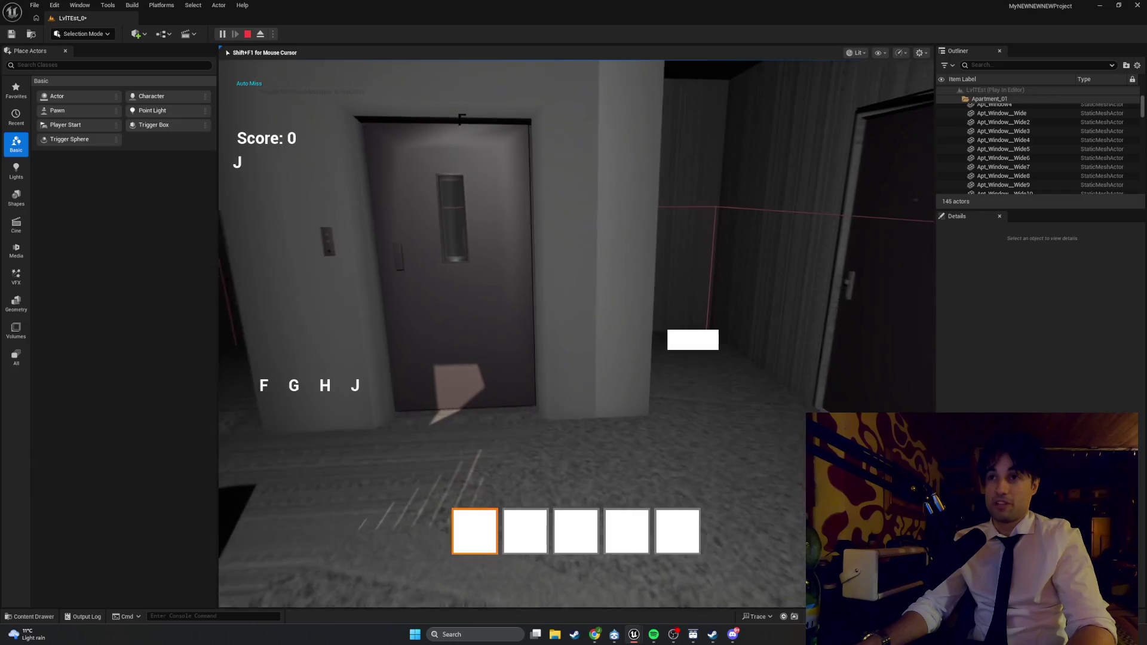
key("Escape")
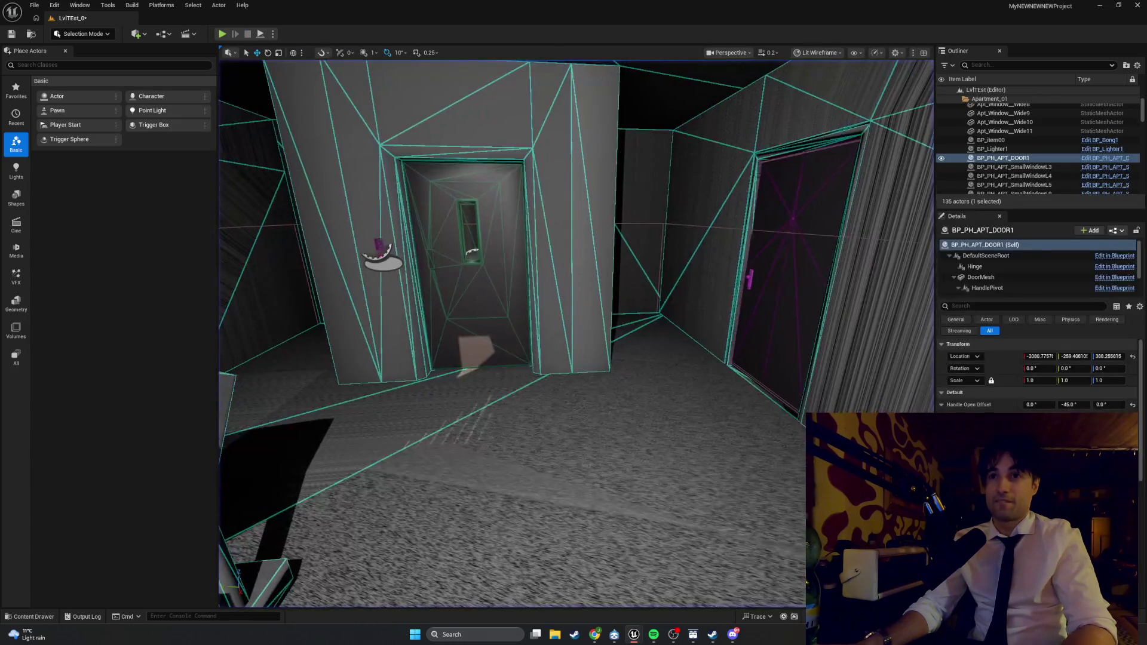
right_click(422, 471)
key("Escape")
- Browse the Content Drawer to Content > ITEMS > Items_BPs > Doors to find BP_Elevator_Door_Kinematic
key("ctrl+space")
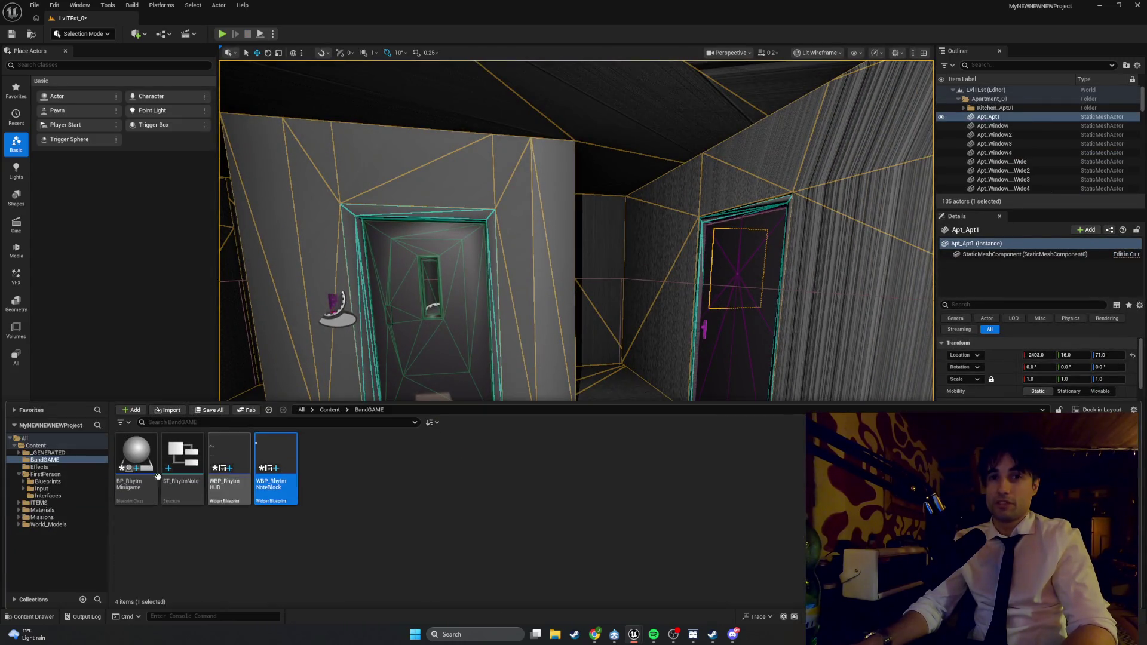
left_click(66, 482)
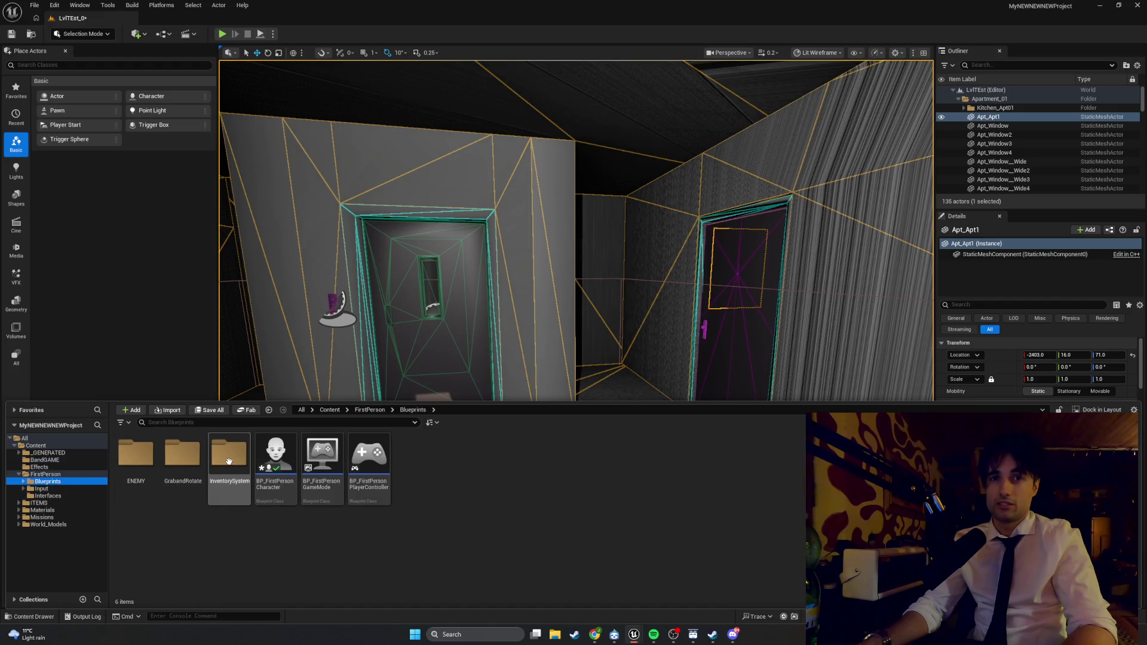
left_click(58, 488)
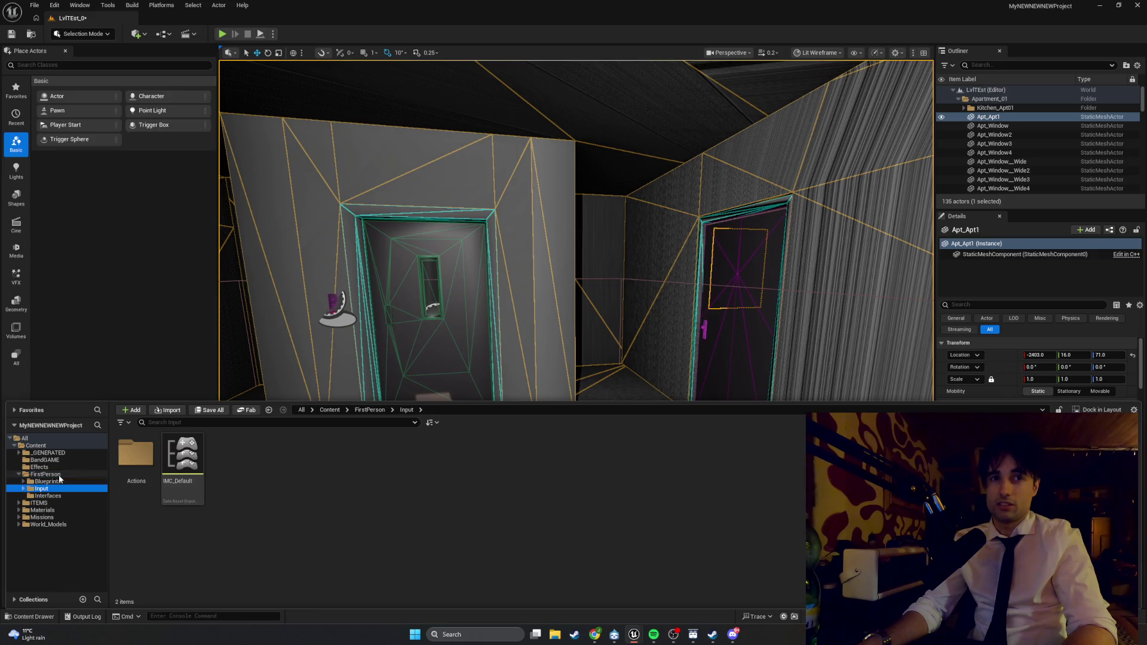
left_click(28, 503)
double_click(125, 465)
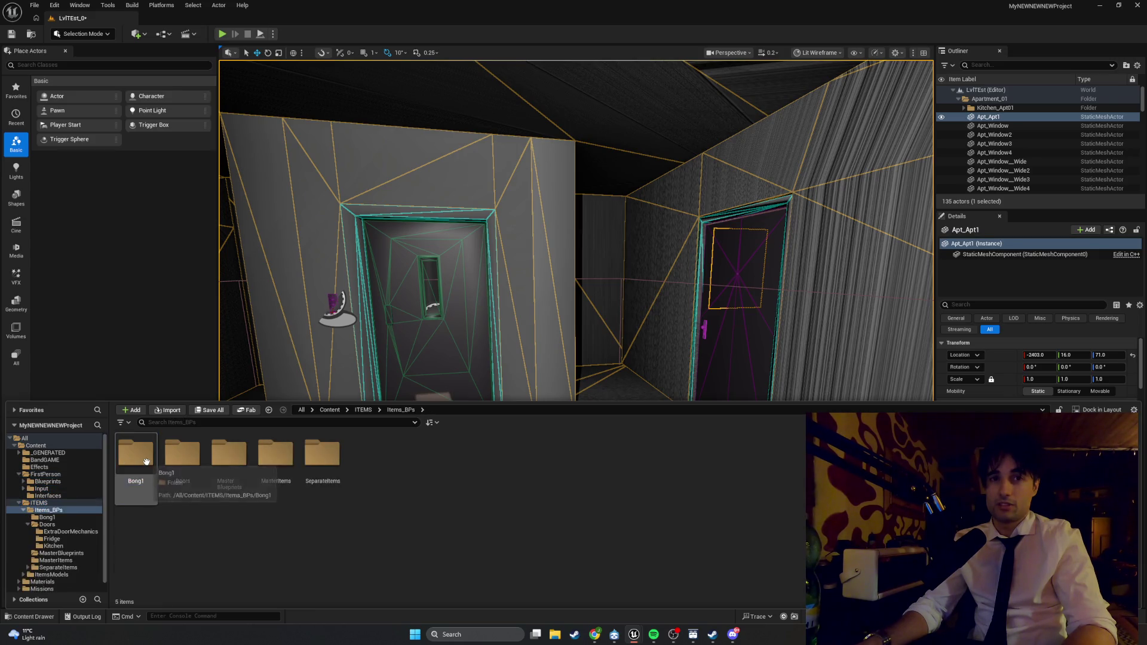
double_click(194, 461)
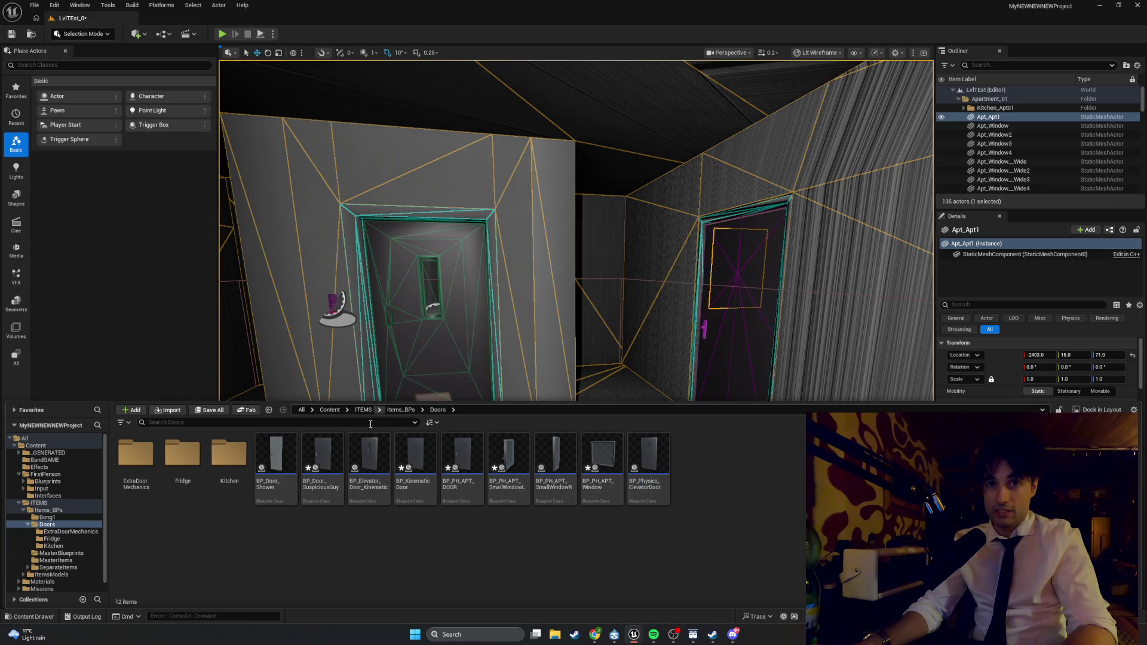
mouse_move(388, 458)
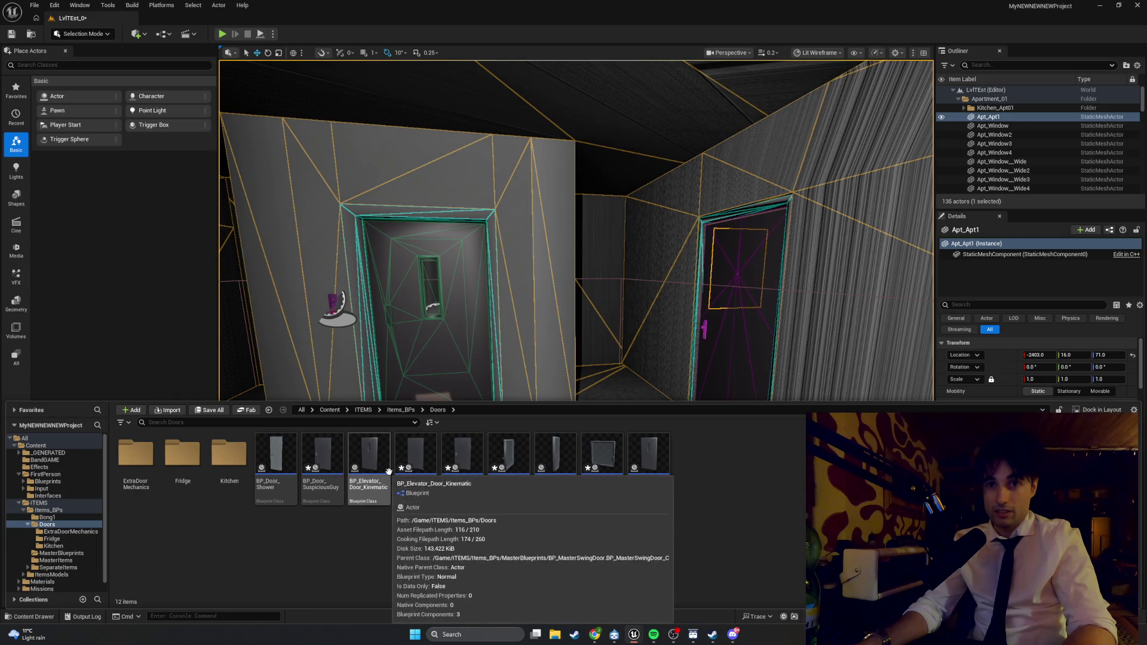
- Place BP_Elevator_Door_Kinematic in the corridor, rotate it 90° on Z, and start Play
mouse_move(388, 472)
left_mouse_down()
mouse_move(550, 397)
mouse_move(625, 413)
mouse_move(582, 437)
left_mouse_up()
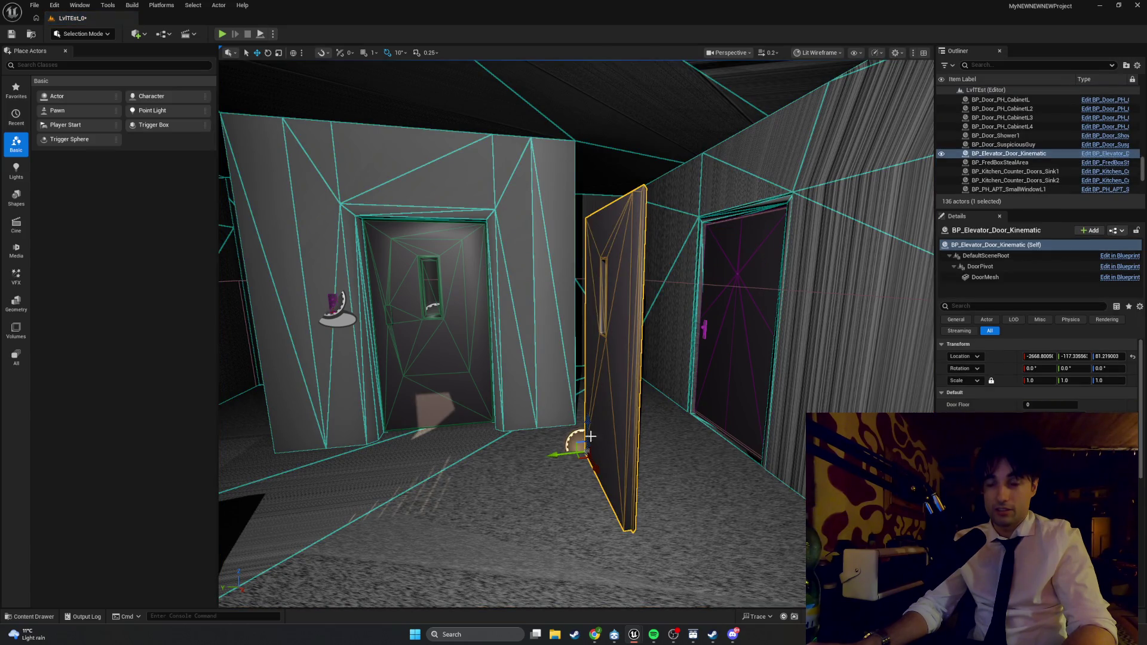
mouse_move(601, 478)
left_mouse_down()
mouse_move(520, 456)
mouse_move(573, 475)
mouse_move(588, 457)
mouse_move(628, 451)
left_mouse_up()
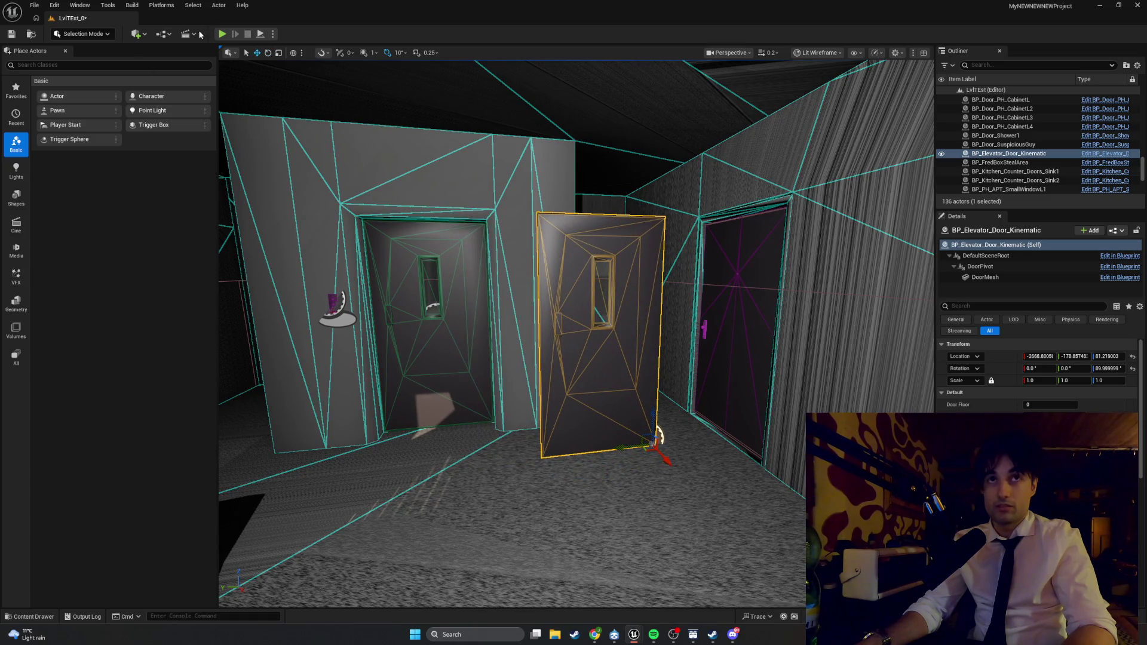
left_click(222, 34)
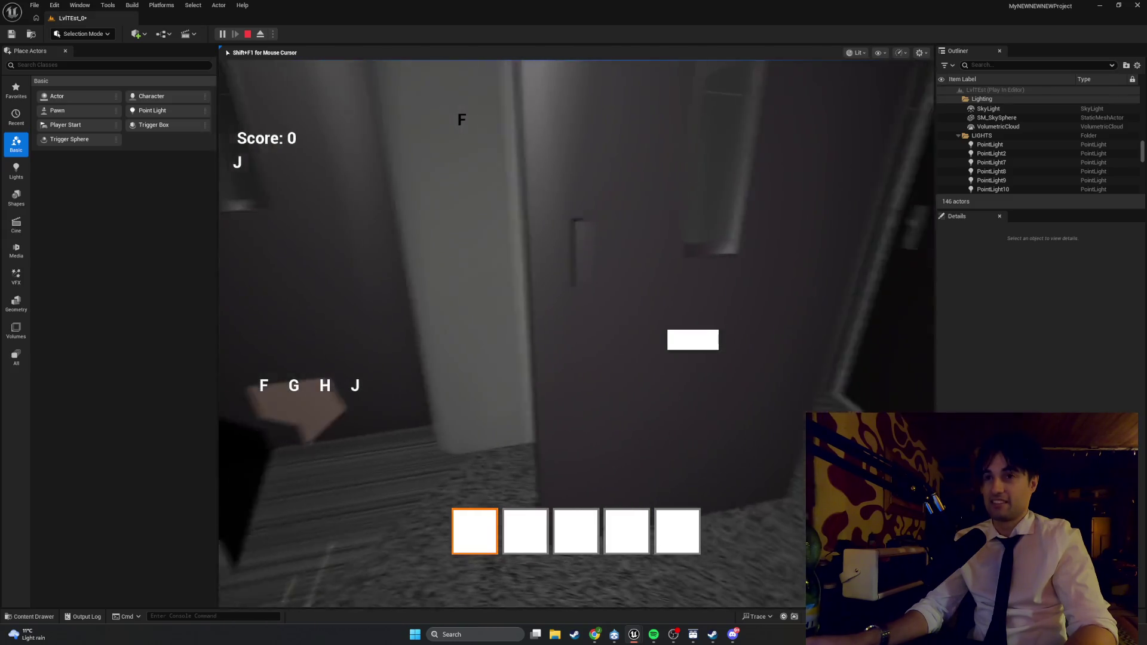
- Walk the player with WASD through the corridor doorways to the dark carpeted door, then stop the playtest
key("a")
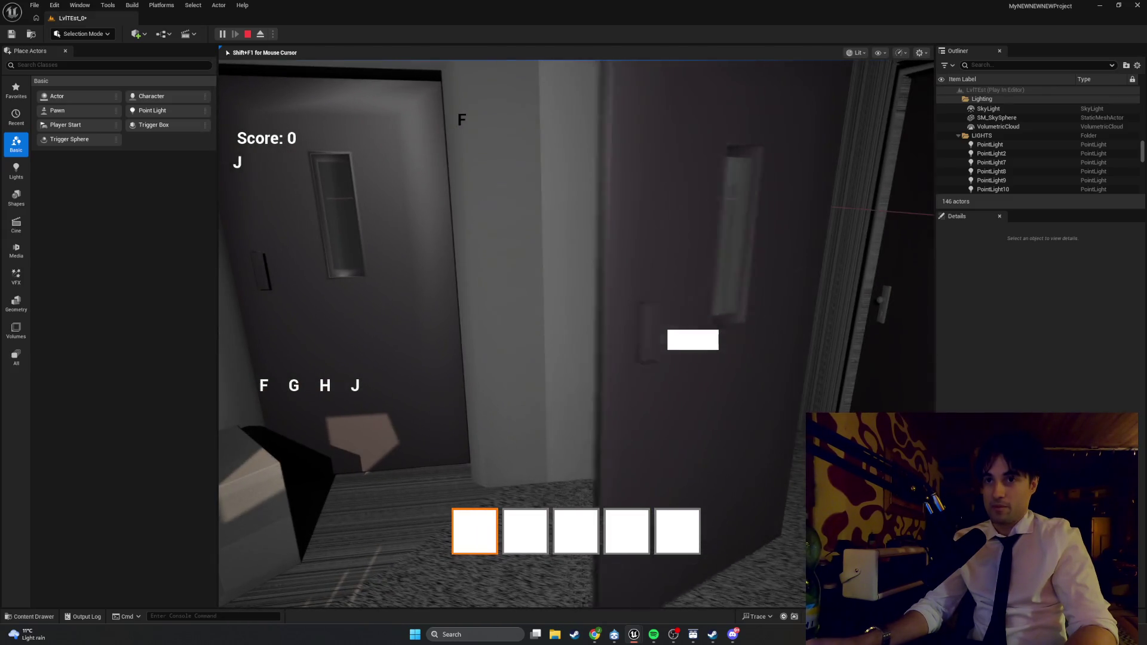
mouse_move(693, 339)
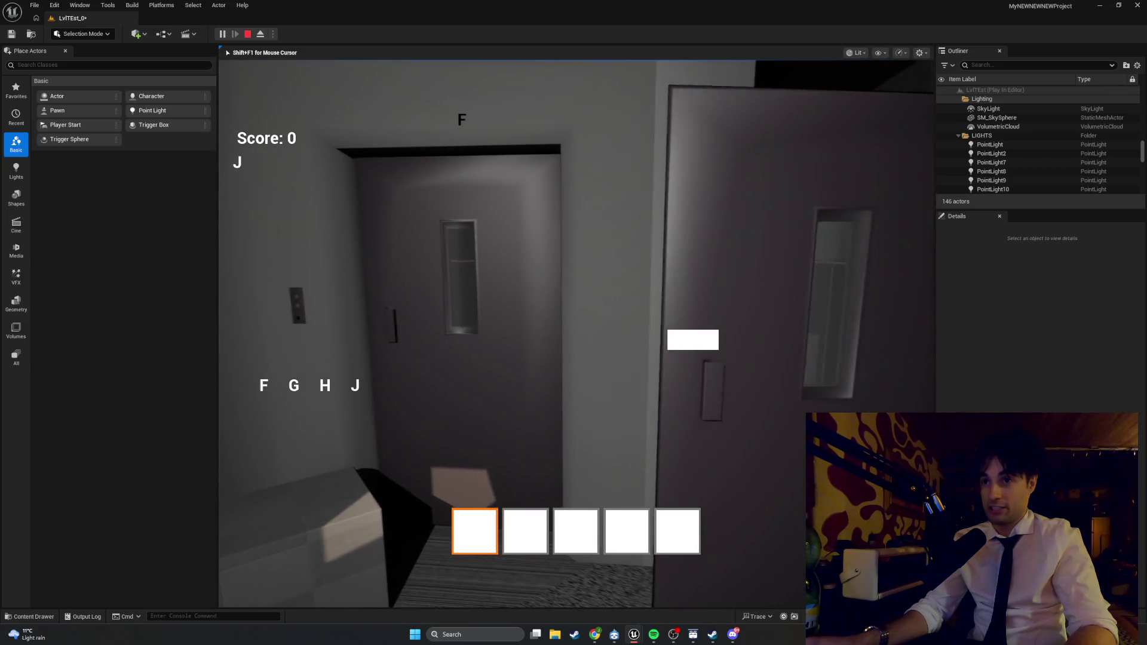
key("w")
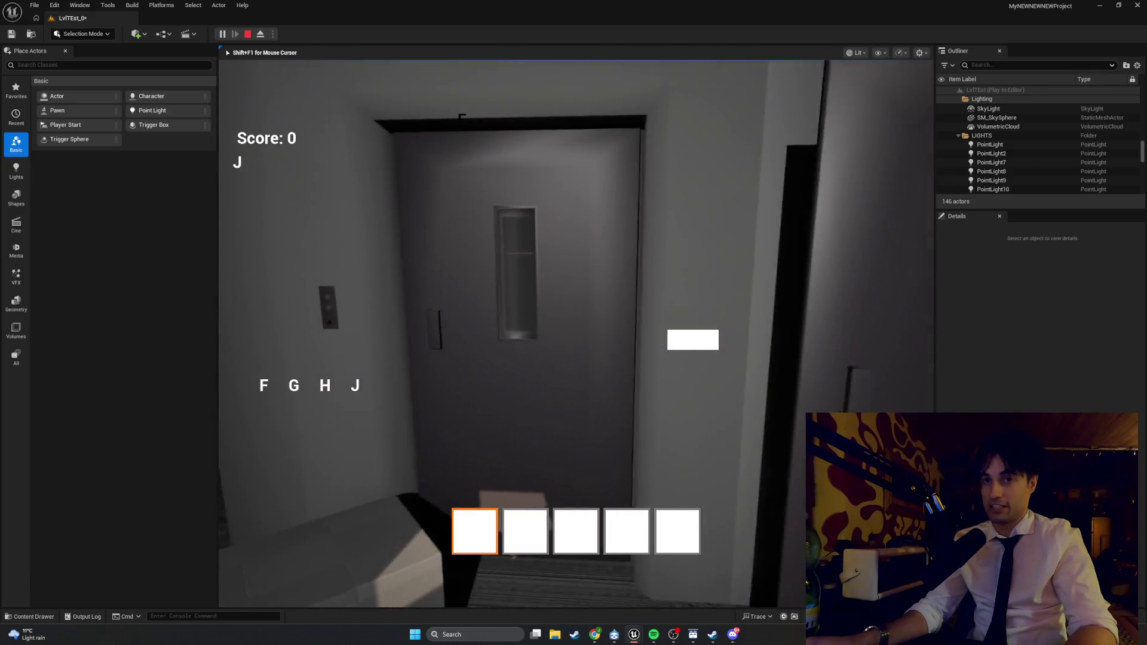
key("w")
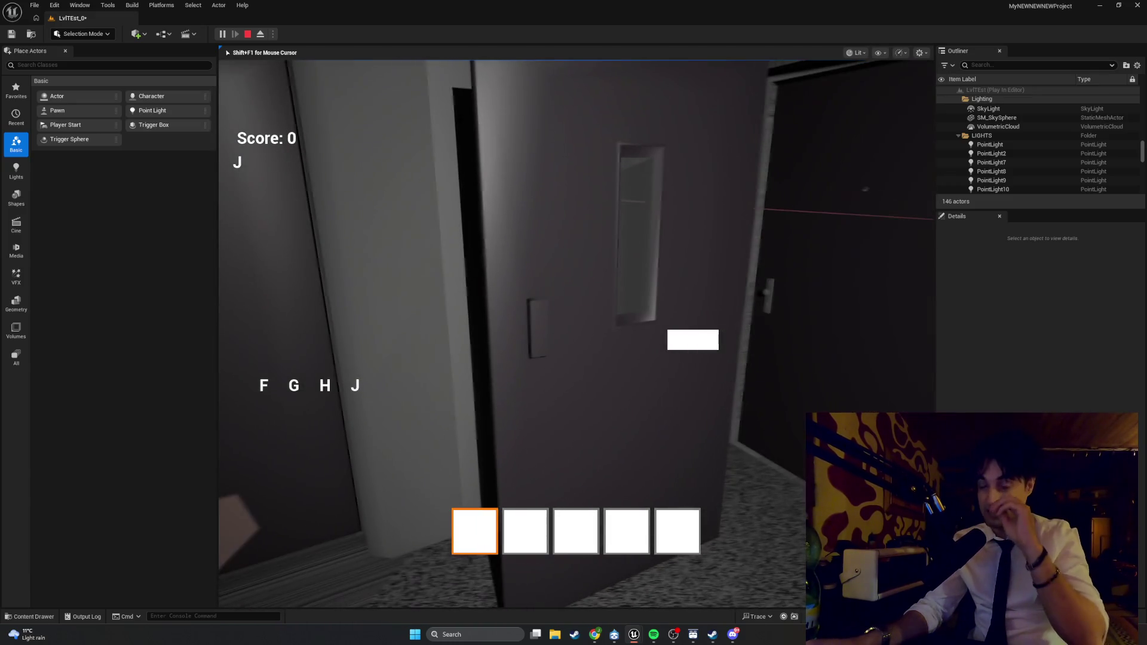
key("w")
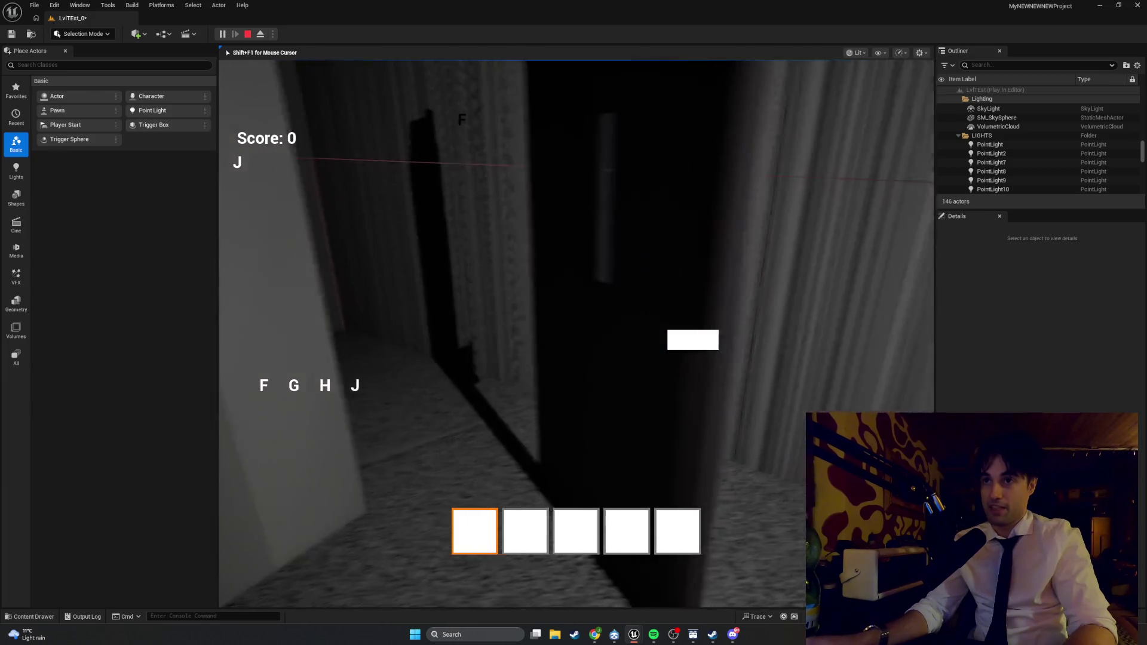
key("w")
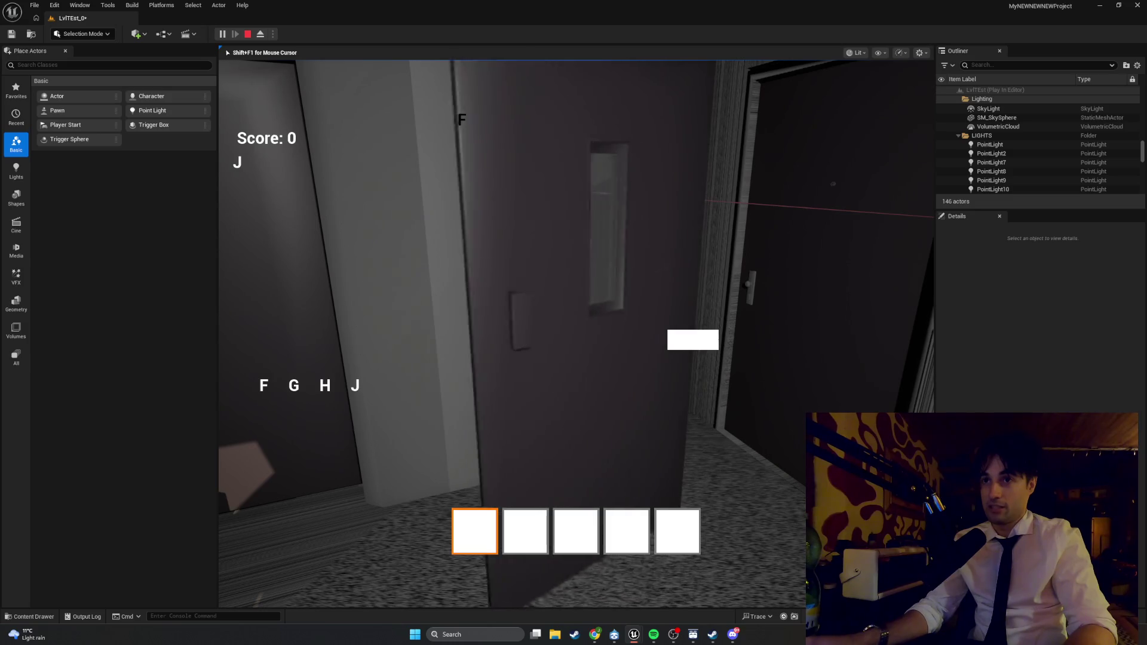
key("w")
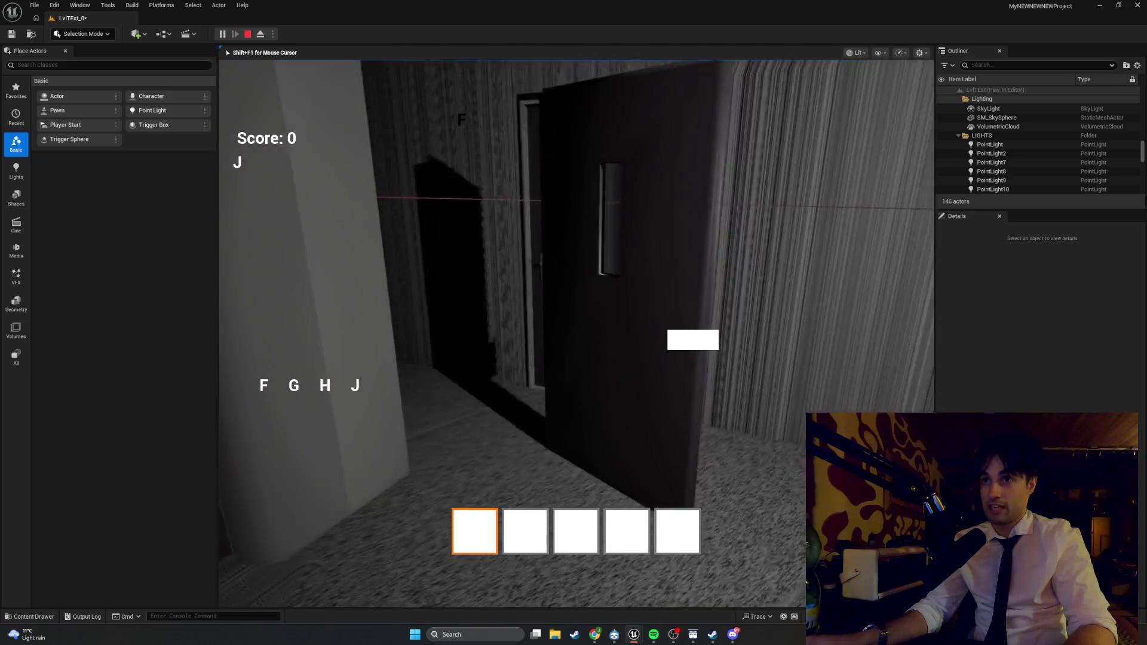
key("w")
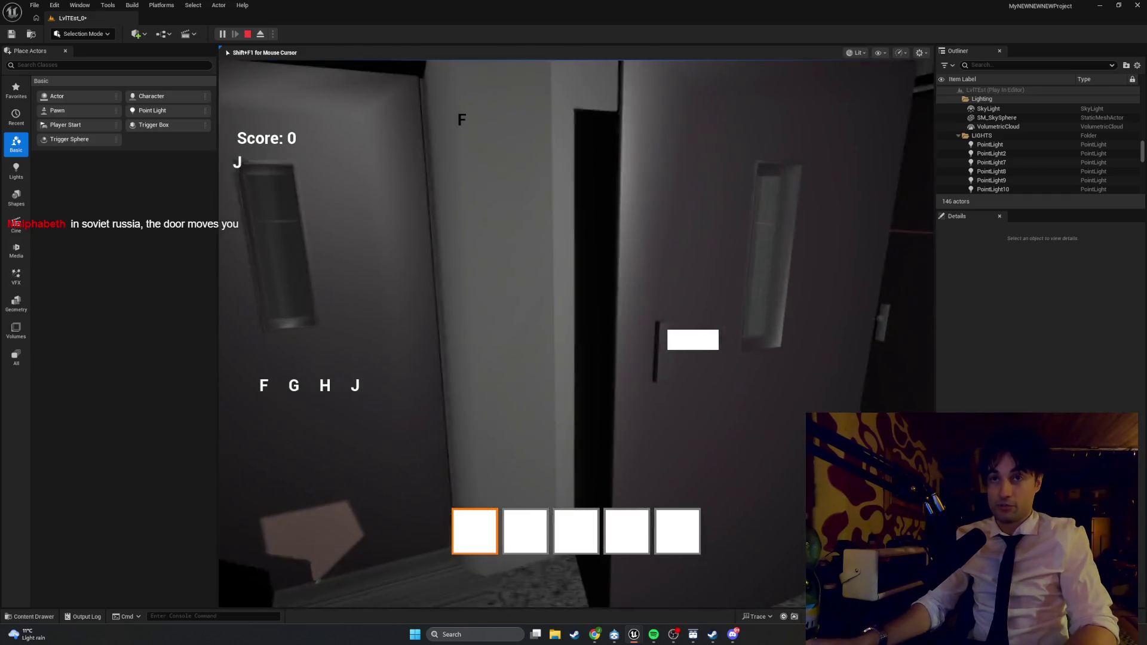
key("Escape")
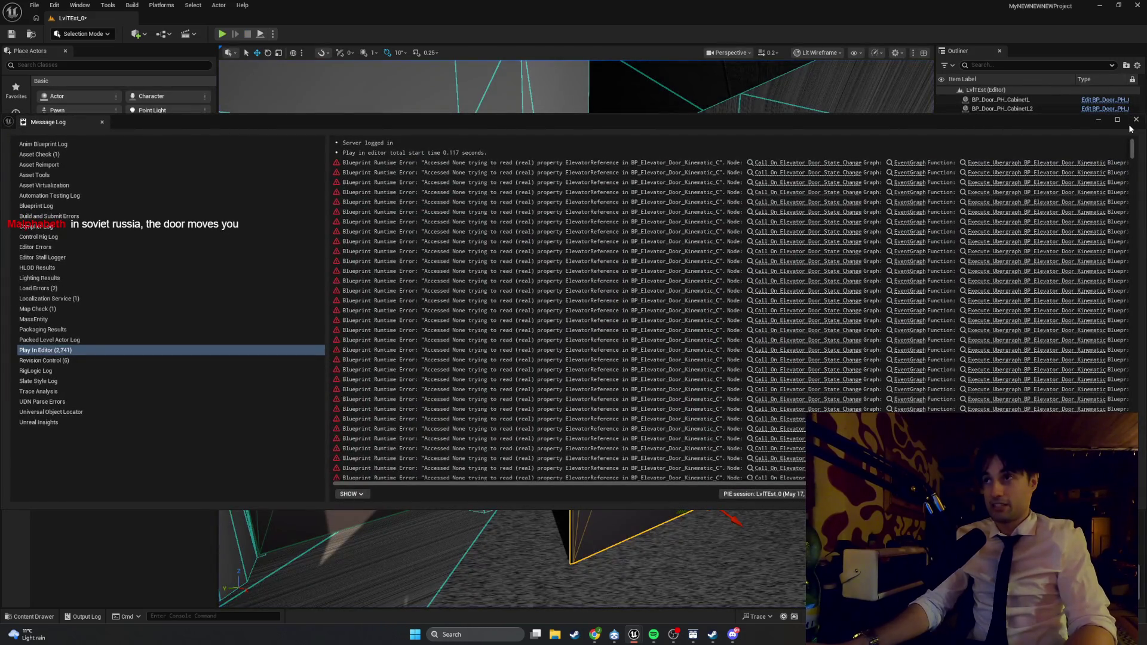
- Dismiss the Message Log and open BP_Elevator_Door_Kinematic and BP_Physics_ElevatorDoor for editing
left_click(1135, 122)
right_click(581, 339)
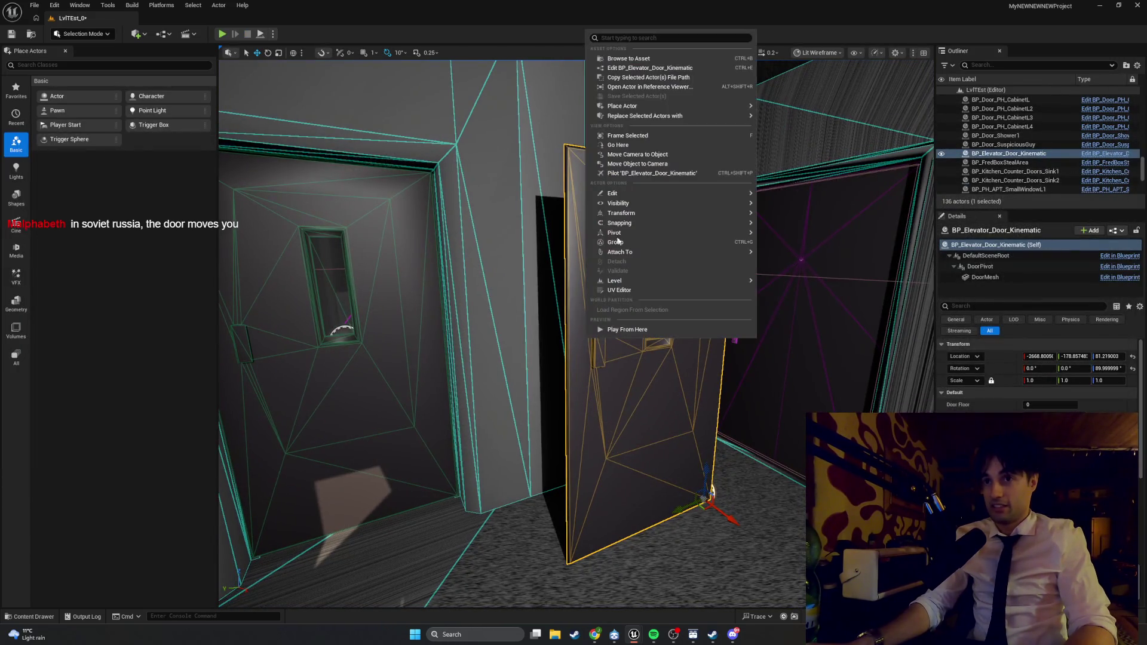
left_click(648, 69)
mouse_move(897, 14)
left_mouse_down()
mouse_move(773, 40)
mouse_move(888, 166)
left_mouse_up()
right_click(342, 270)
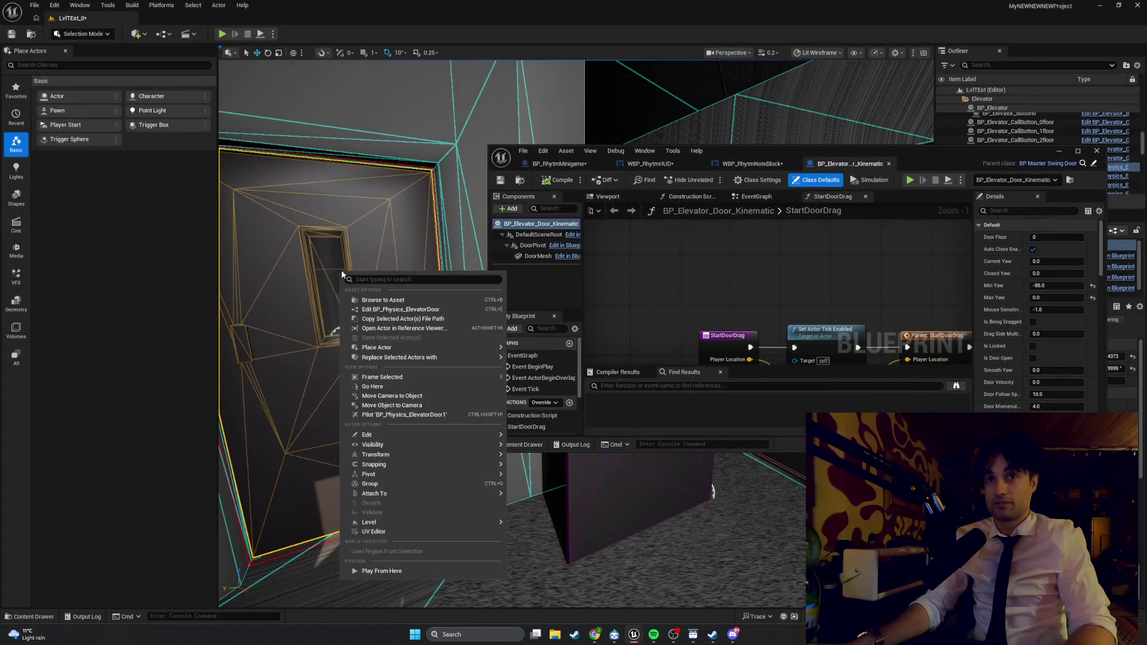
left_click(412, 309)
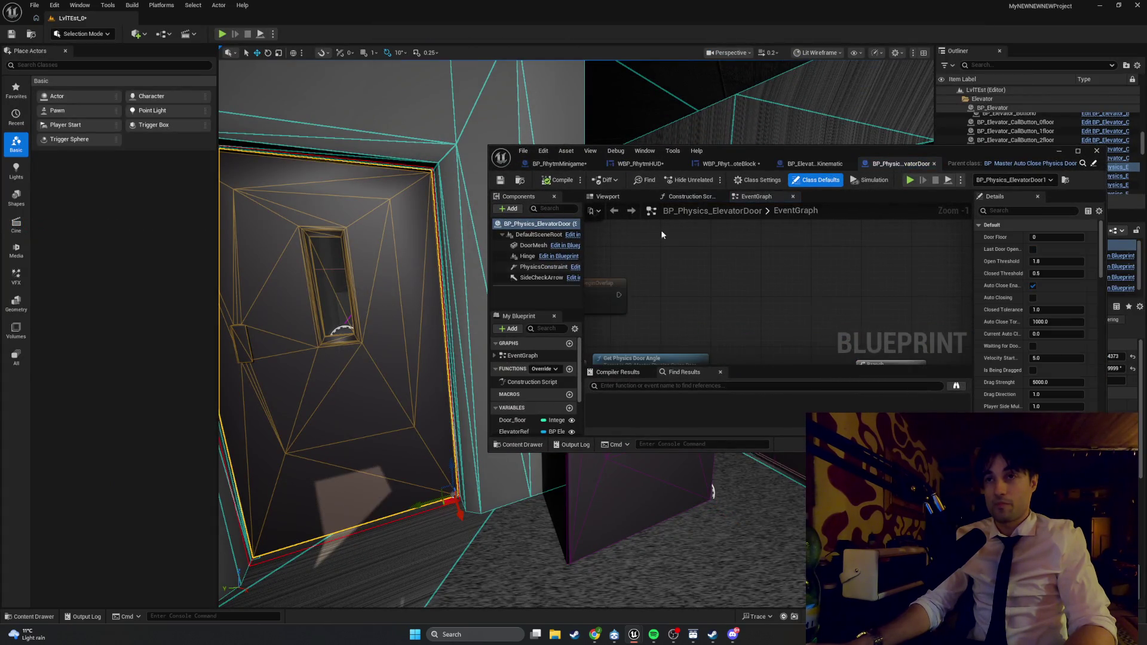
left_click(1072, 152)
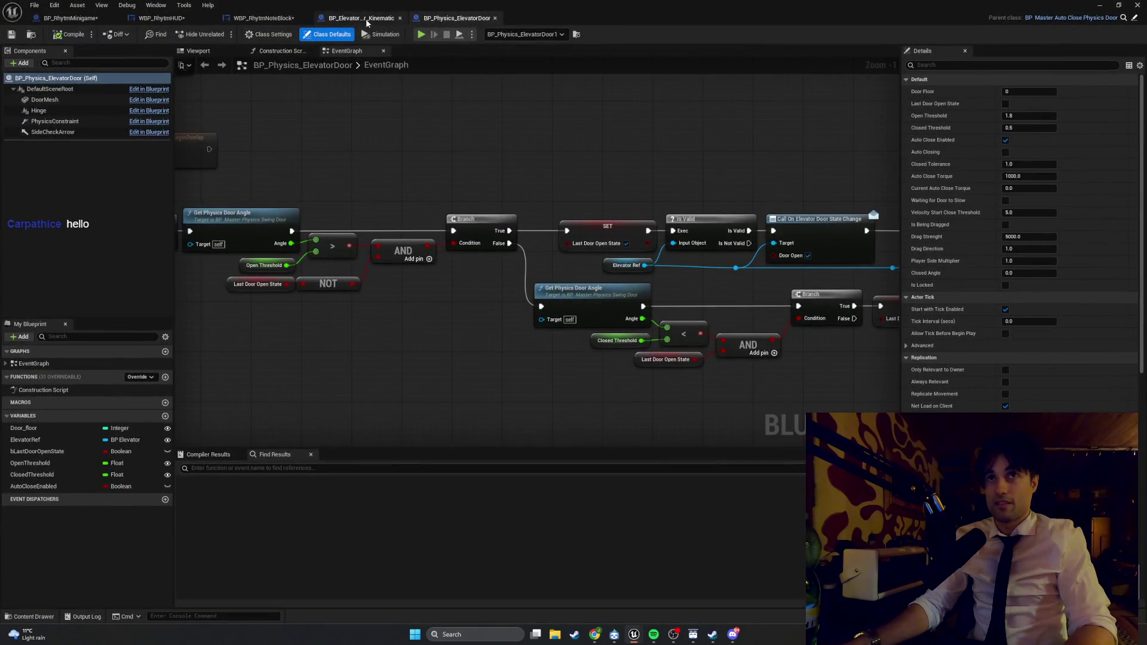
- Review both elevator door EventGraphs, including the SET, Is Valid and Update Cabin Light nodes
left_click(366, 22)
scroll(388, 141, "down", 2)
mouse_move(388, 142)
left_mouse_down()
mouse_move(406, 238)
mouse_move(178, 239)
left_mouse_up()
left_click(457, 18)
scroll(598, 197, "down", 2)
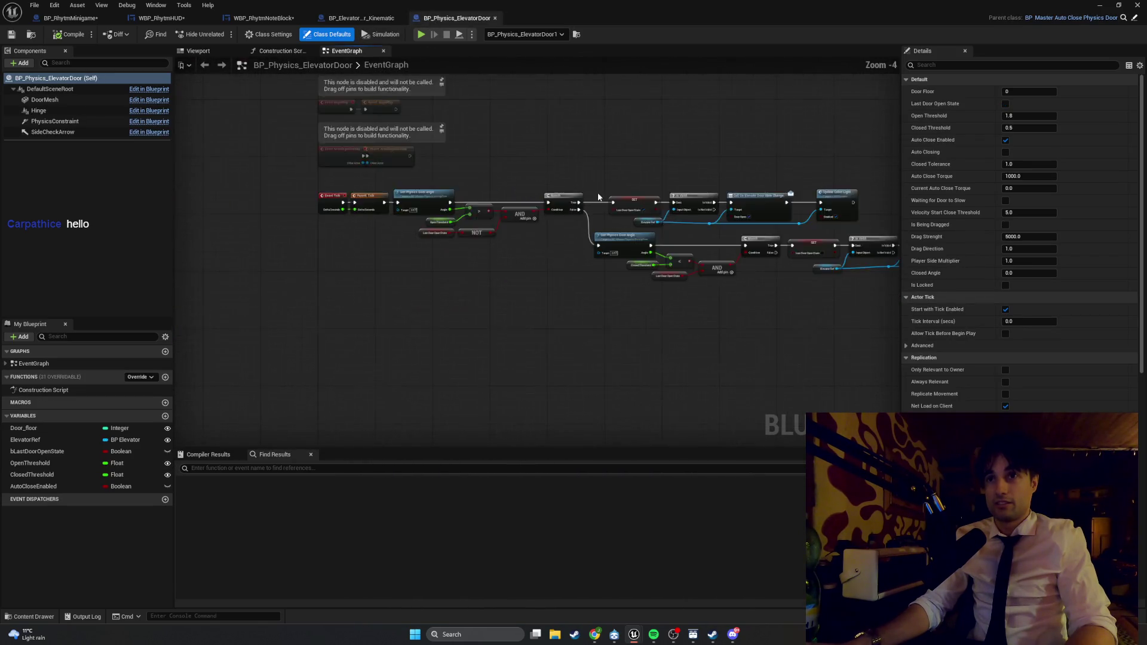
left_click_drag(598, 197, 405, 210)
scroll(405, 210, "down", 1)
scroll(479, 96, "up", 4)
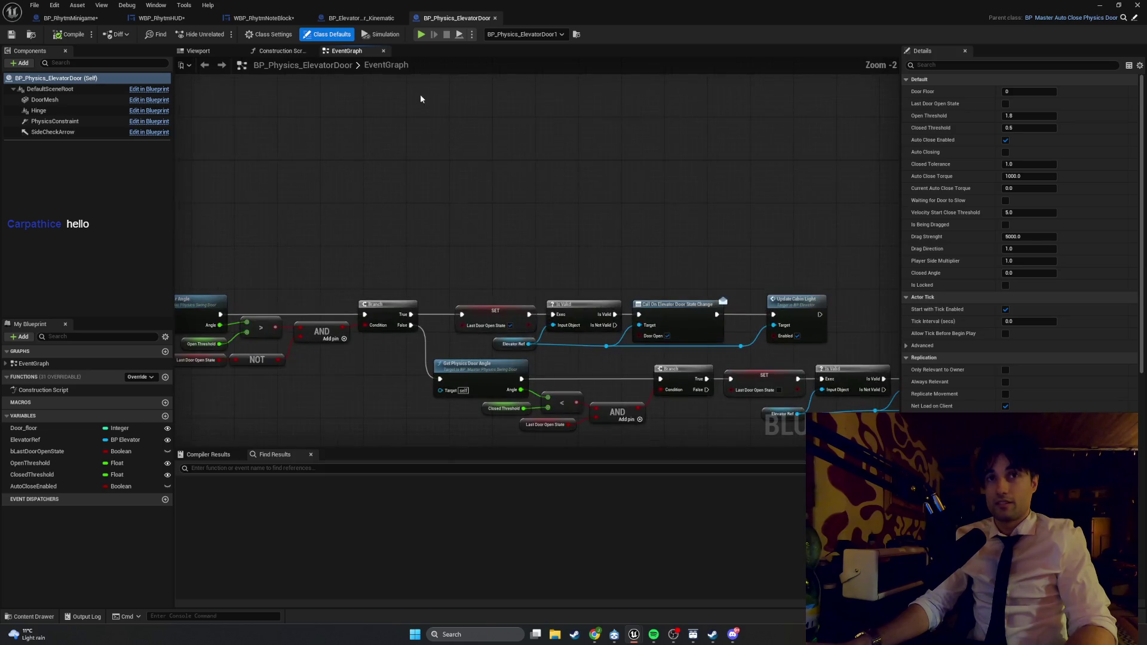
scroll(442, 101, "down", 1)
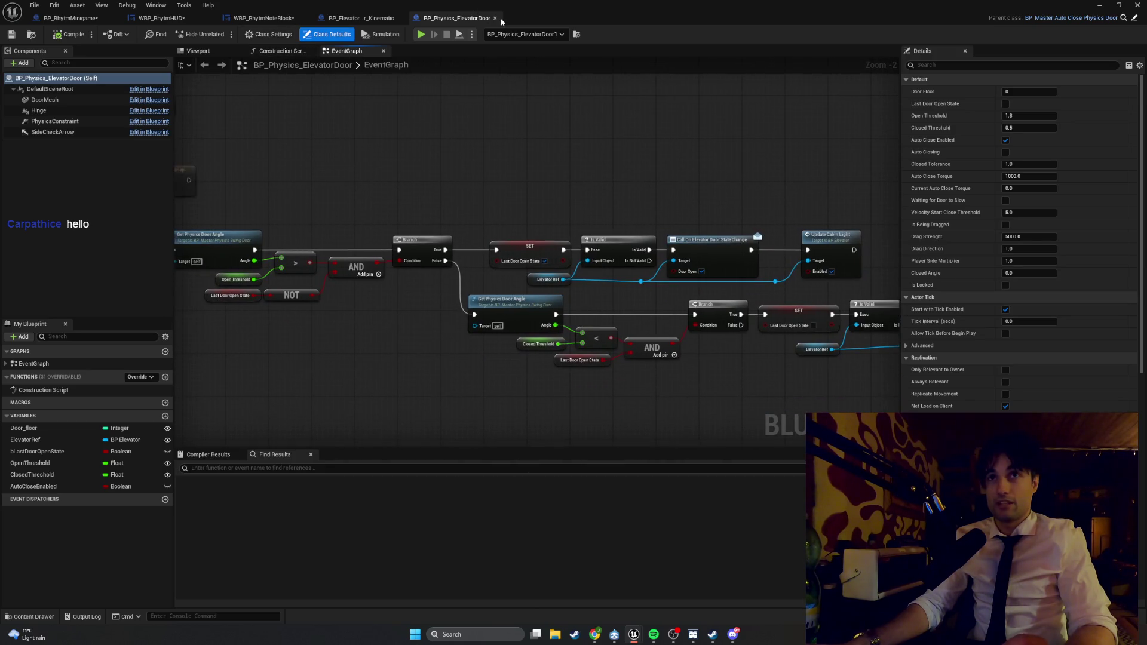
- Close both door Blueprints and bring up the Content Drawer
left_click(495, 18)
left_click(401, 18)
key("ctrl+space")
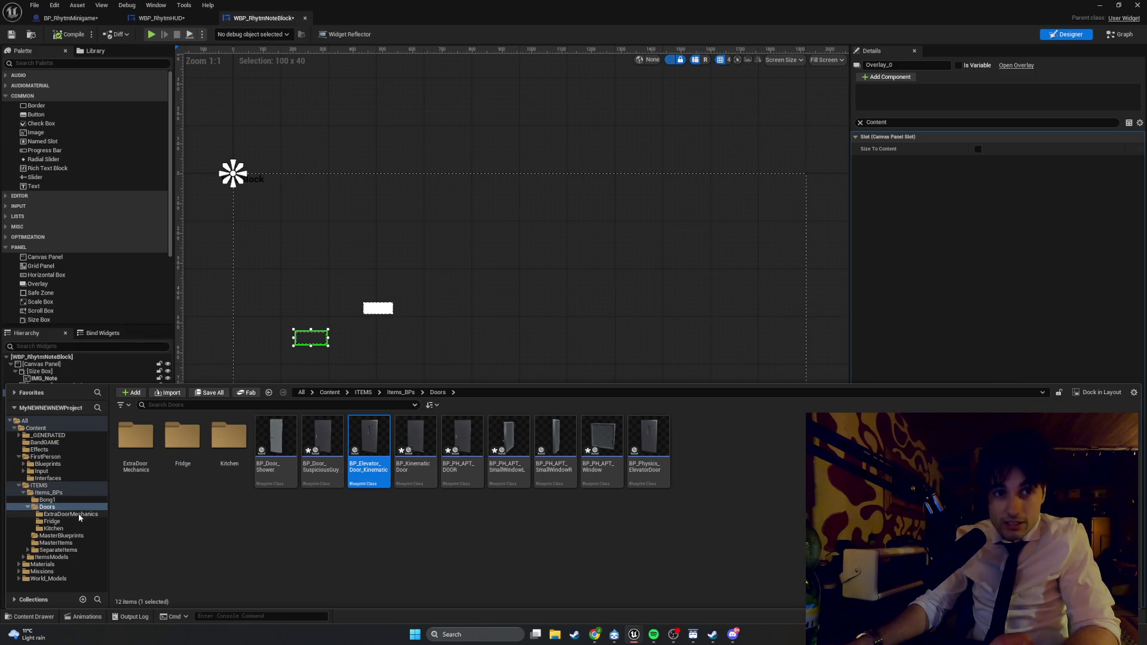
- Open BP_MasterPhysicsSwingDoor and BP_MasterSwingDoor from the MasterBlueprints folder
left_click(80, 536)
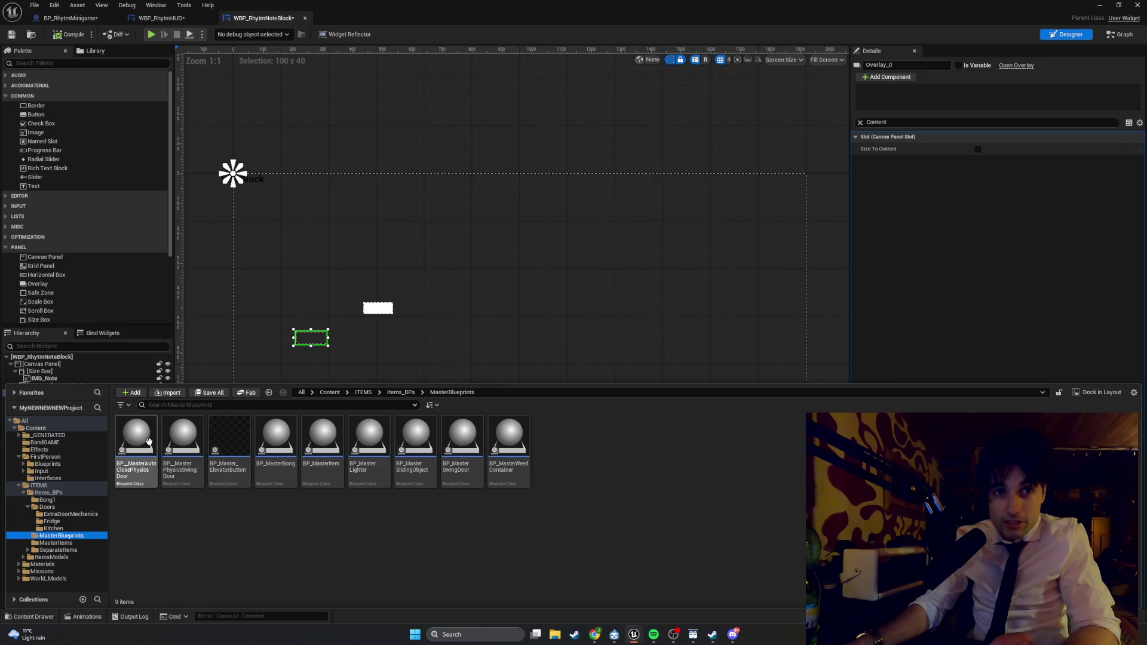
double_click(198, 452)
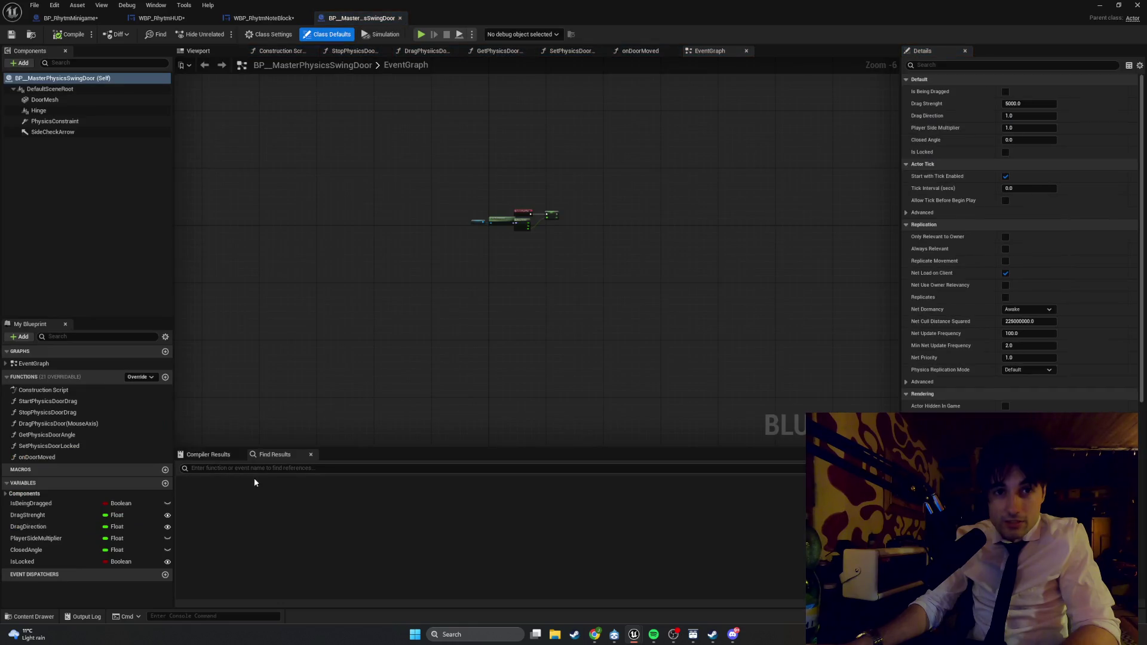
key("ctrl+space")
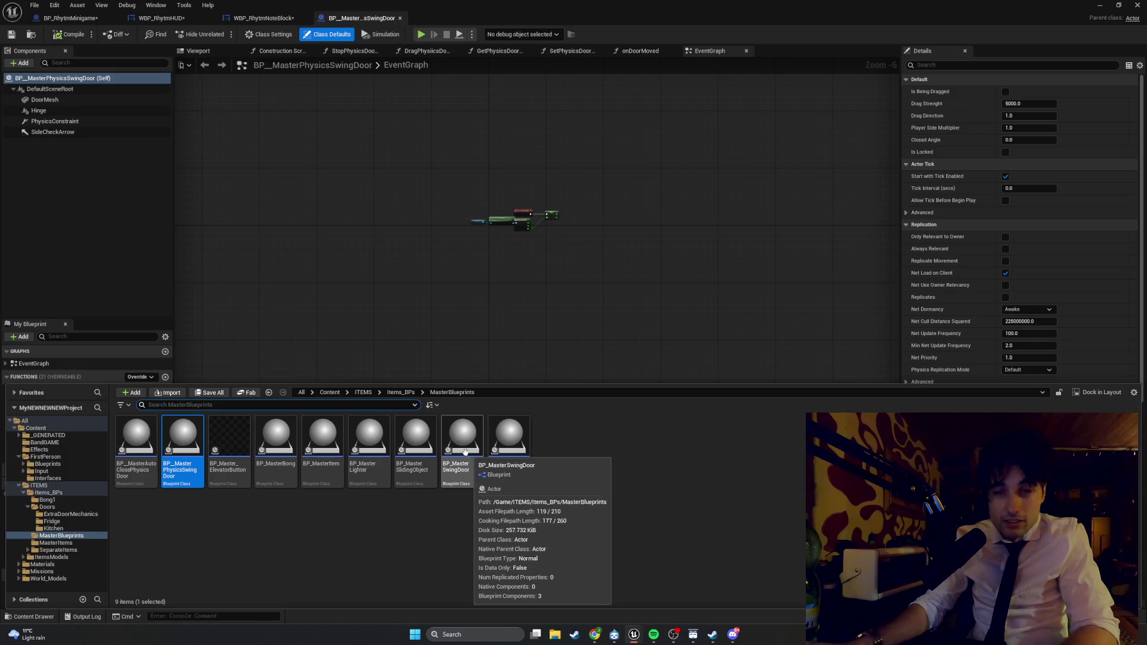
double_click(473, 458)
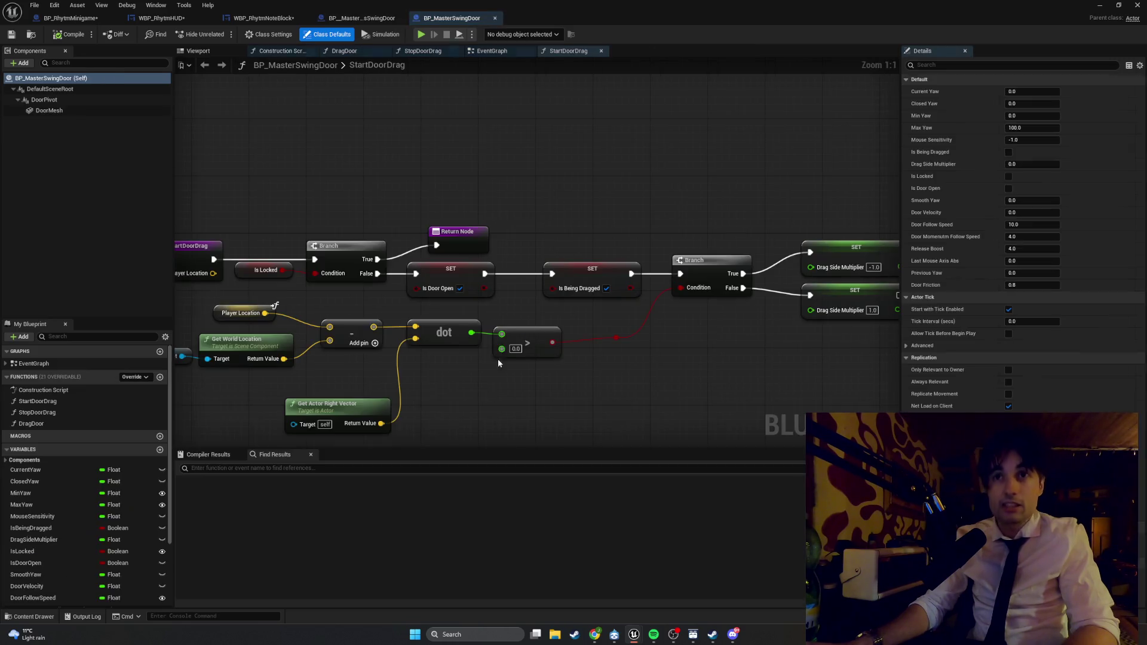
- Pan through BP_MasterSwingDoor's EventGraph to the Smooth Yaw rotation nodes
left_click(491, 51)
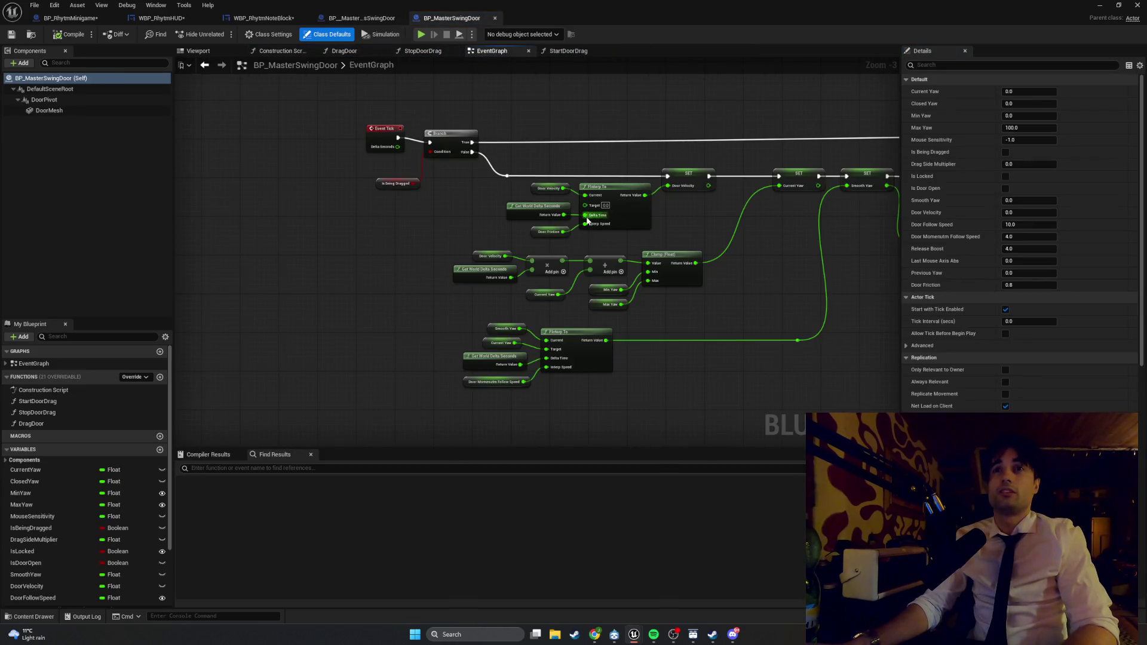
scroll(513, 214, "up", 2)
scroll(530, 200, "down", 1)
mouse_move(681, 277)
left_mouse_down()
mouse_move(673, 248)
mouse_move(530, 261)
mouse_move(489, 250)
left_mouse_up()
mouse_move(696, 277)
left_mouse_down()
mouse_move(537, 230)
mouse_move(440, 103)
left_mouse_up()
left_click_drag(327, 91, 413, 110)
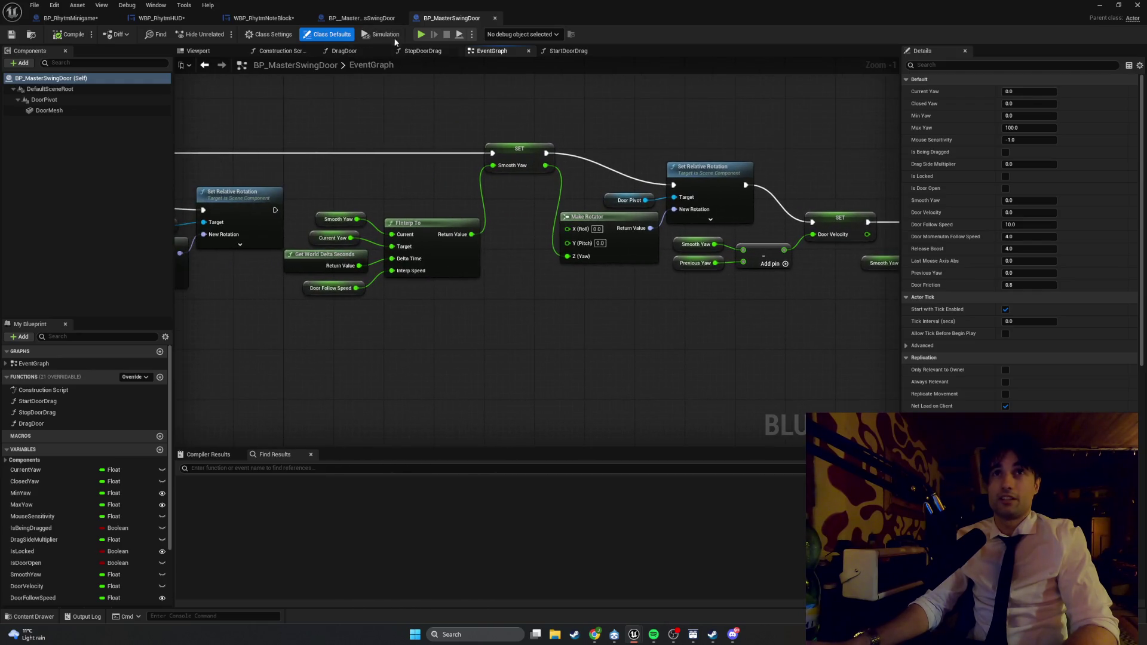
- Step through BP_MasterPhysicsSwingDoor's onDoorMoved, GetPhysicsDoorAngle, DragPhysicsDoor and StopPhysicsDoorDrag graphs
left_click(362, 18)
scroll(521, 246, "up", 6)
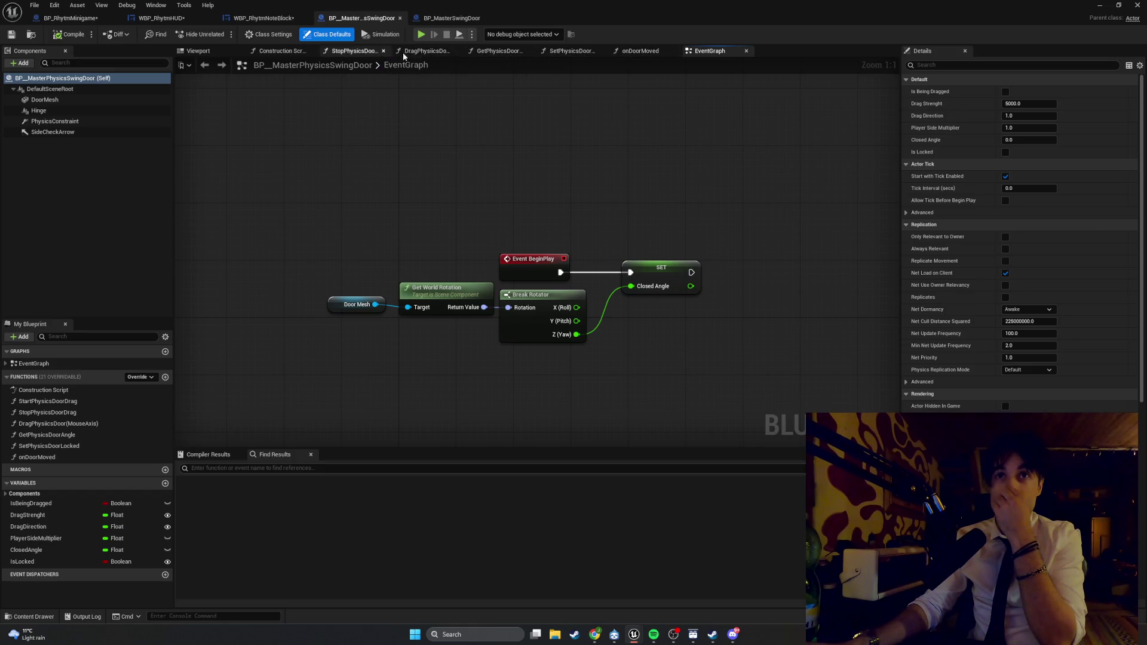
left_click(641, 51)
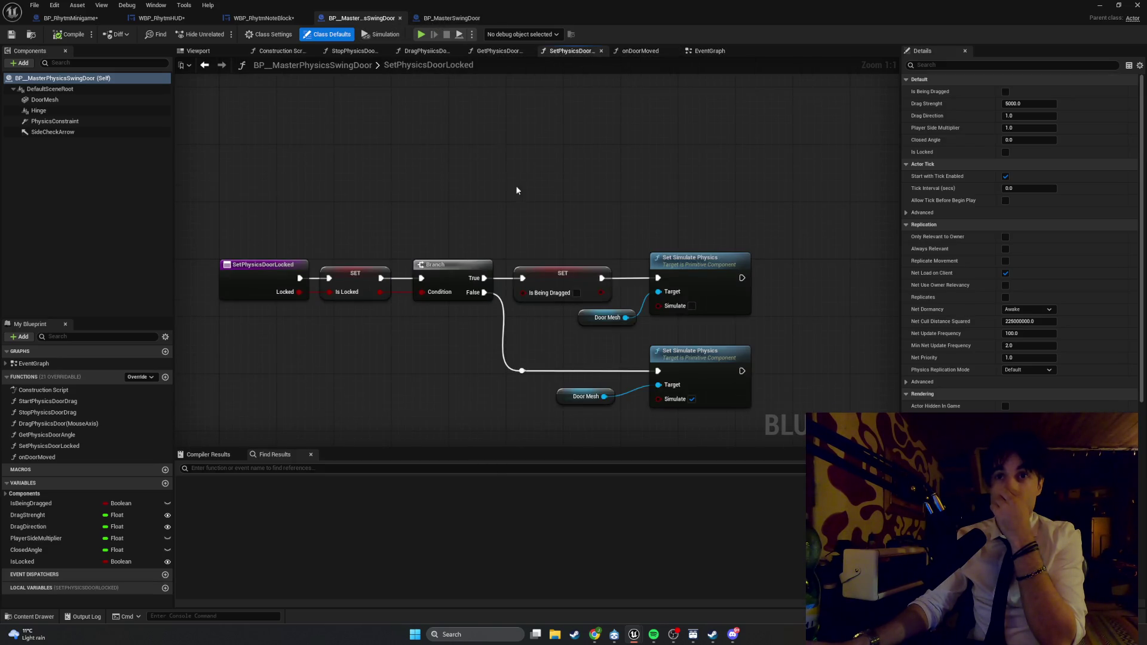
key("alt+Left")
key("alt+Left")
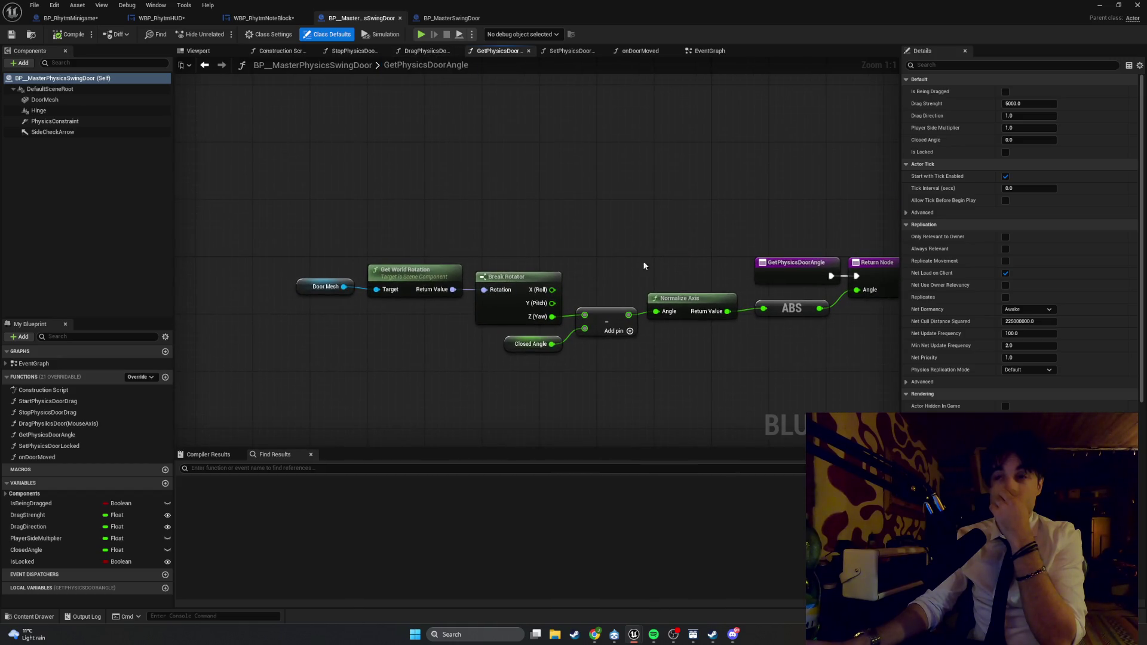
key("alt+Left")
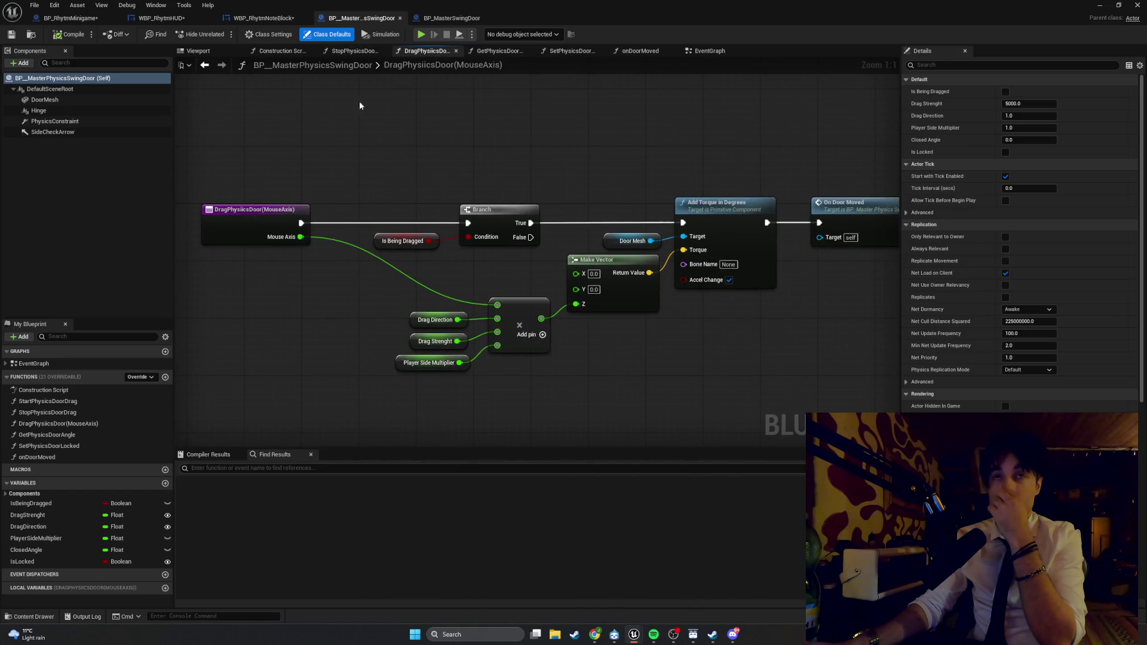
left_click_drag(517, 147, 460, 145)
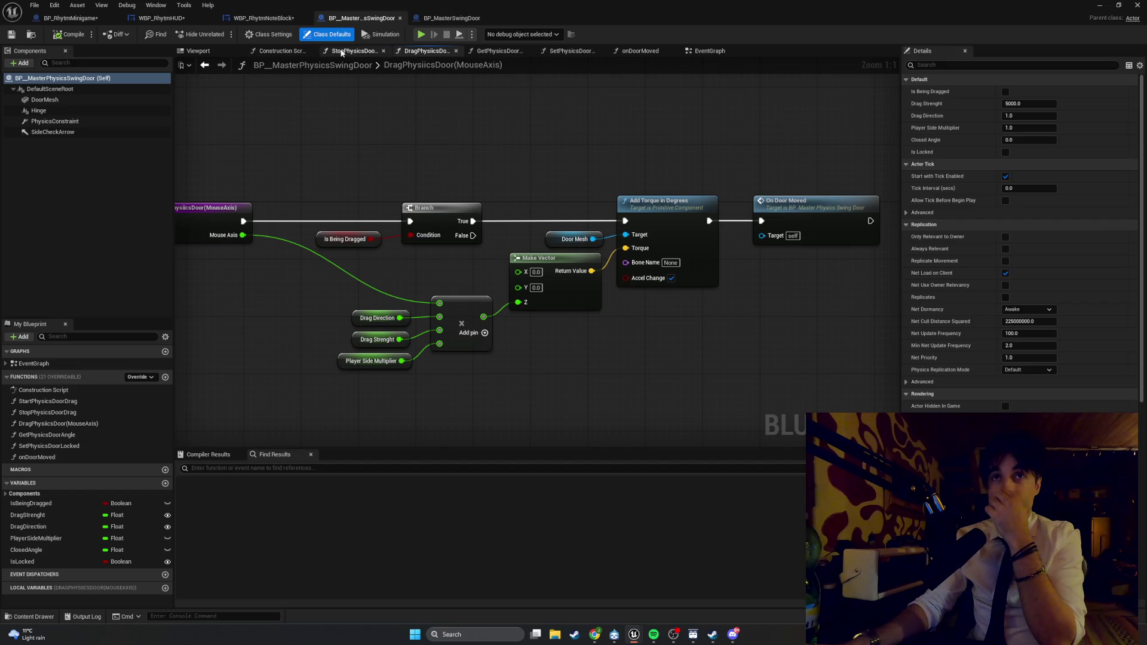
left_click(342, 54)
- View BP_MasterSwingDoor's StopDoorDrag, StartDoorDrag and Construction Script graphs, then select the elevator door in the level
left_click(453, 19)
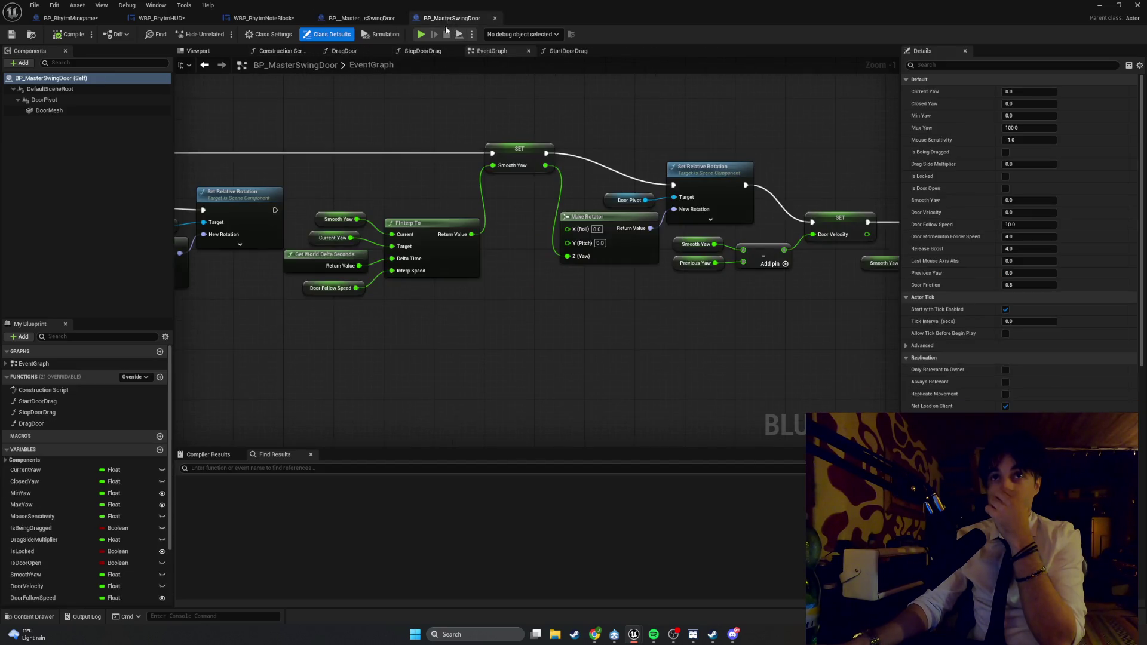
left_click(421, 52)
left_click_drag(542, 194, 375, 165)
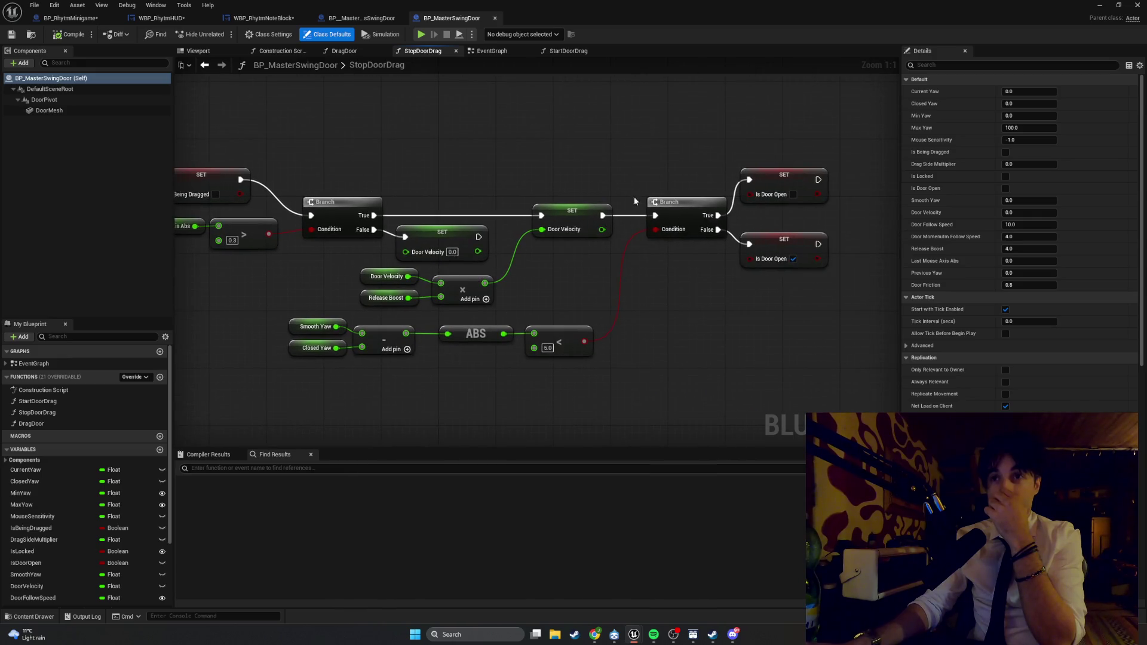
left_click(567, 51)
mouse_move(676, 205)
left_mouse_down()
mouse_move(766, 137)
mouse_move(801, 129)
mouse_move(559, 128)
left_mouse_up()
left_click(280, 52)
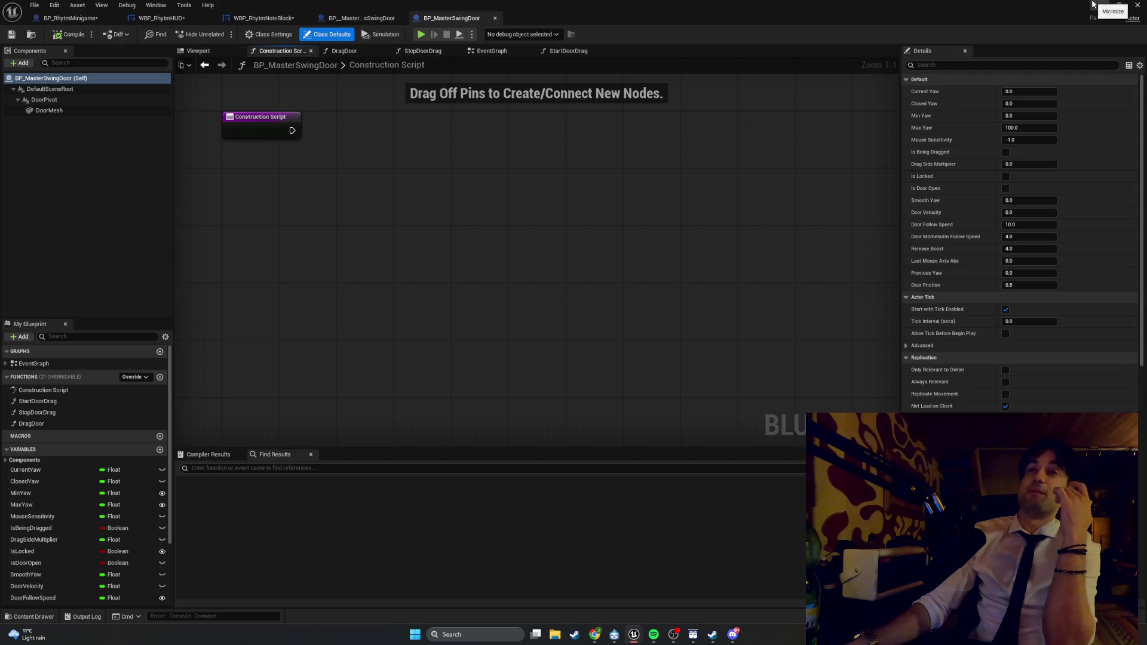
left_click(1093, 5)
left_click(640, 309)
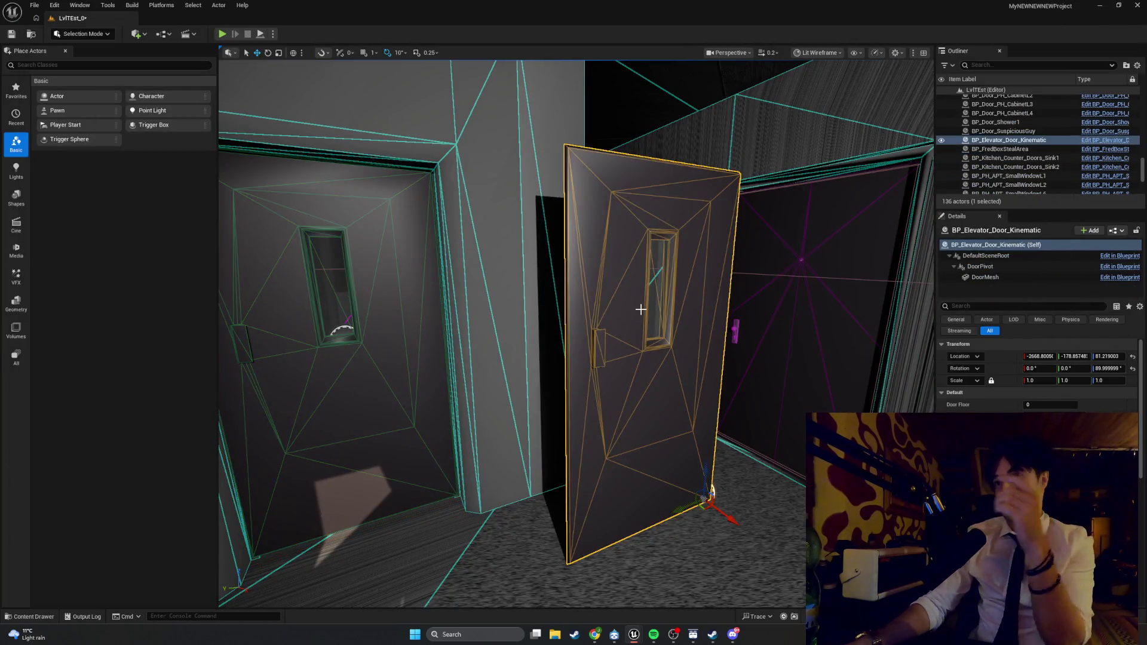
- Delete the elevator door actor, move the camera forward and start a Play-in-Editor session
key("Delete")
left_click_drag(640, 333, 598, 335)
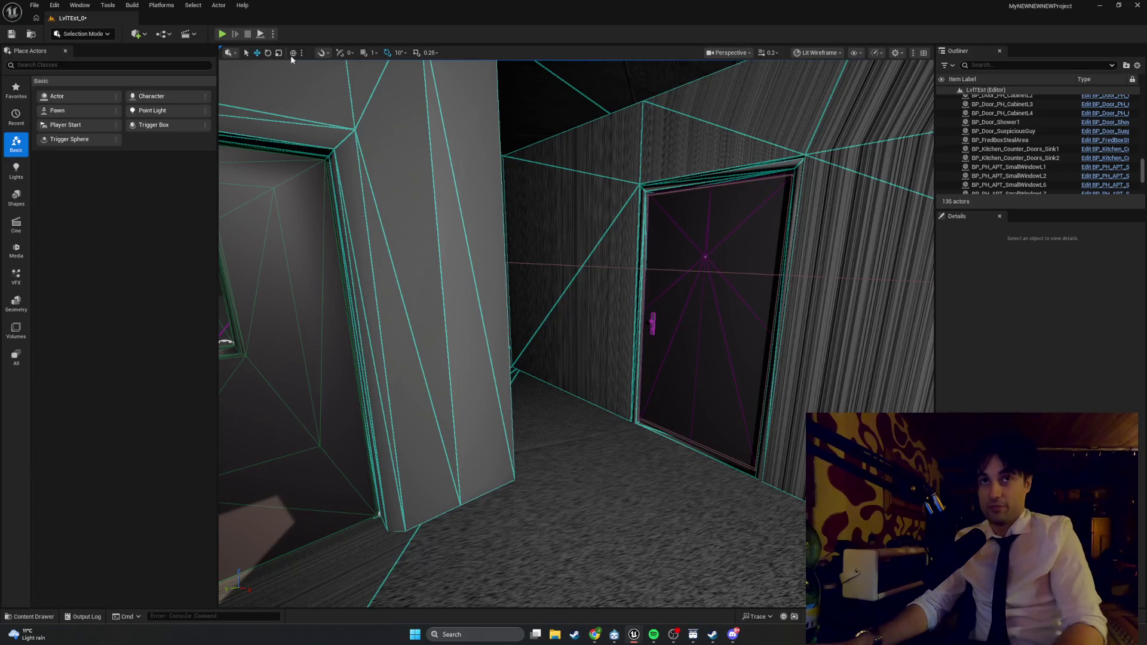
left_click(222, 34)
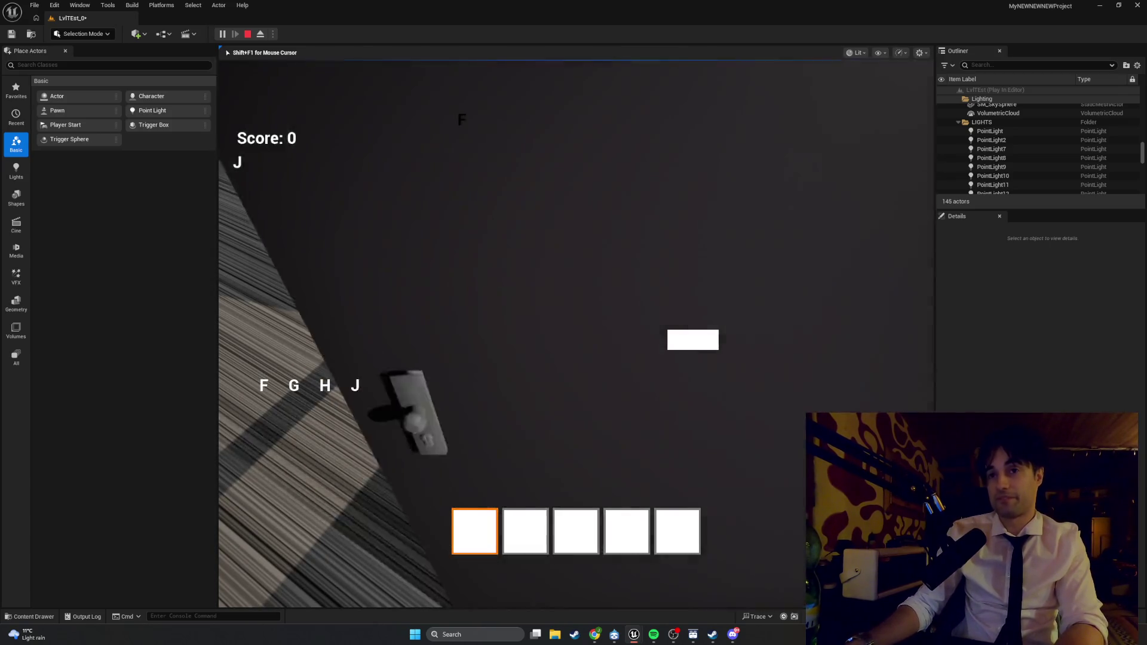
- Stop the playtest and bring the BP_MasterSwingDoor Blueprint window to the front
key("Escape")
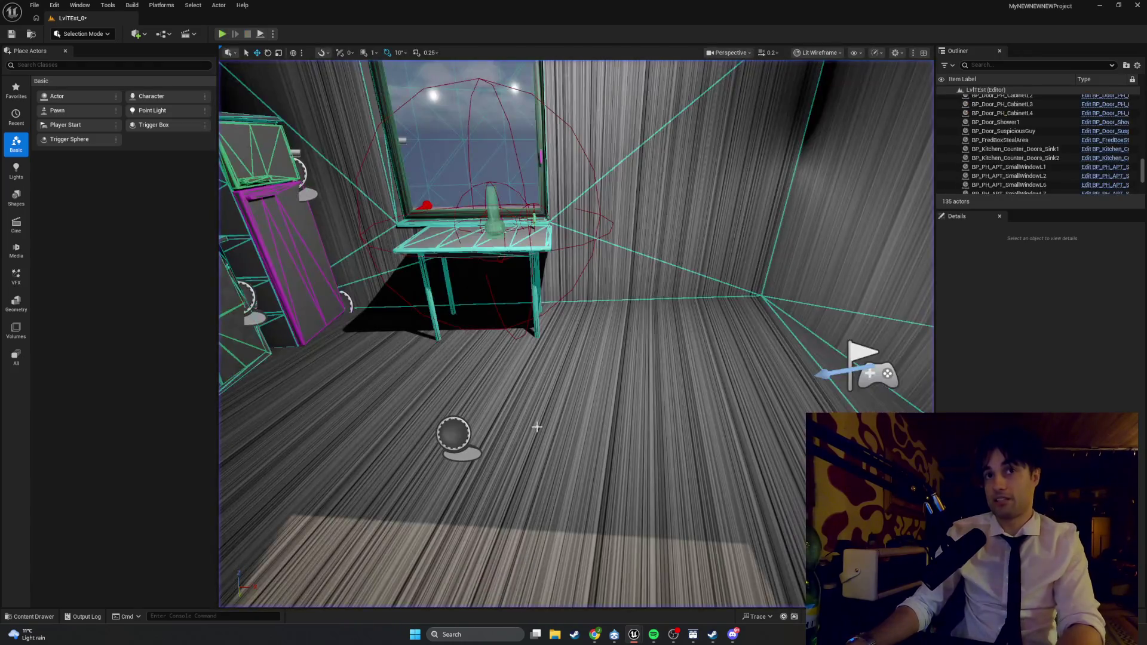
key("ctrl+space")
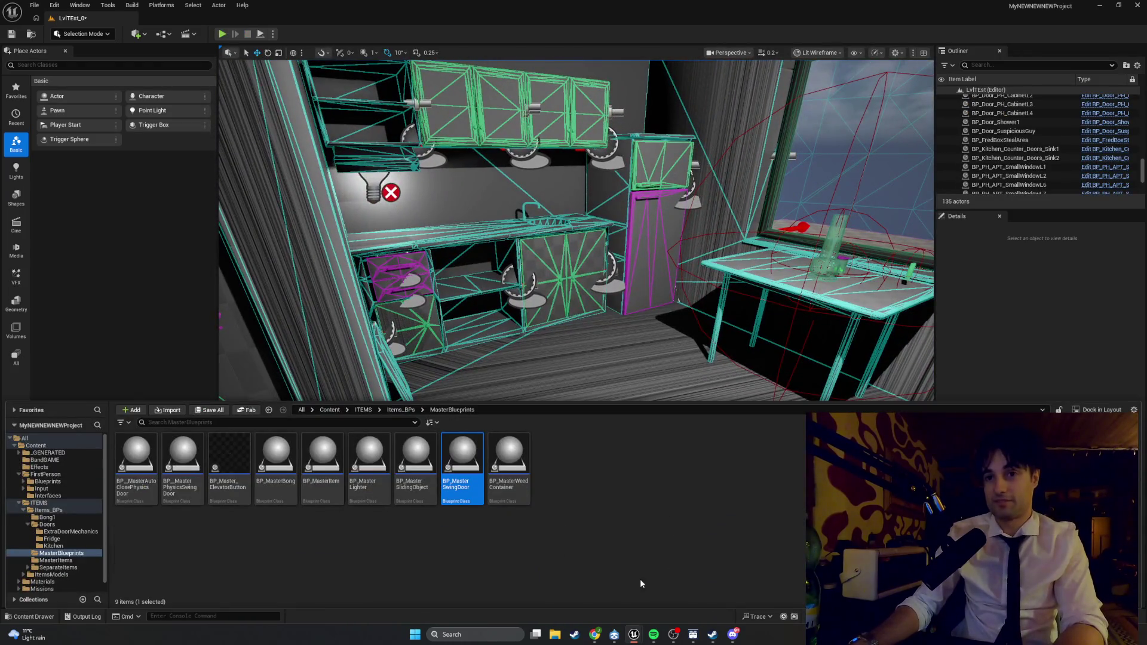
mouse_move(641, 634)
left_click(663, 608)
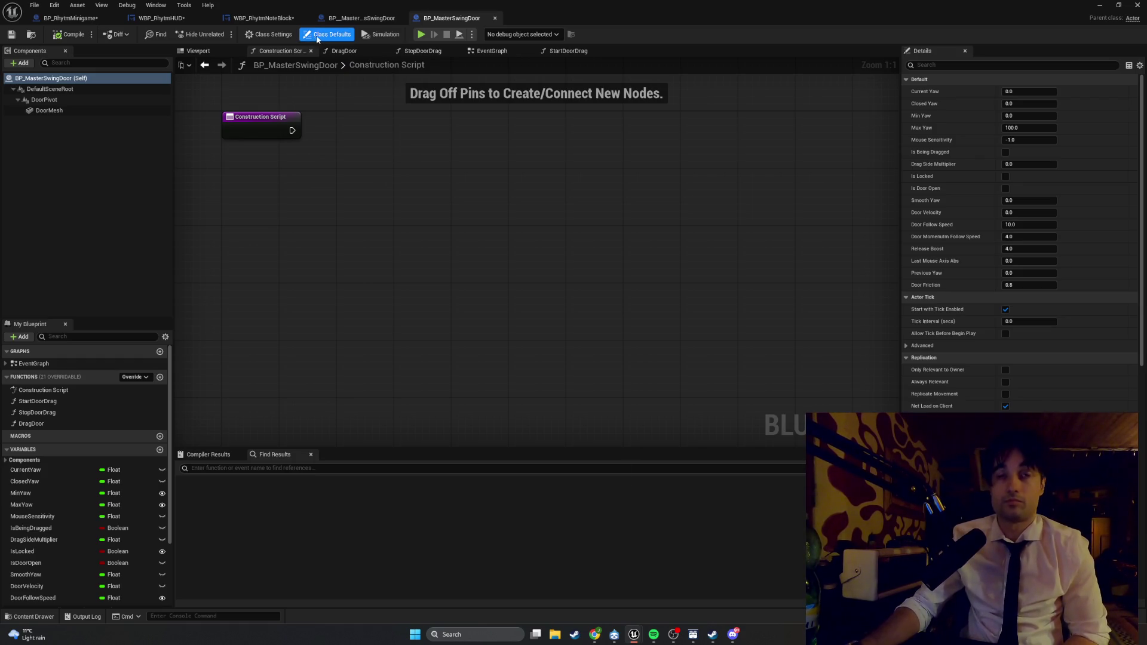
- Delete the Overlay from WBP_RhytmNoteBlock, undoing accidental IMG_Note and Size Box deletions
left_click(264, 18)
left_click(65, 394)
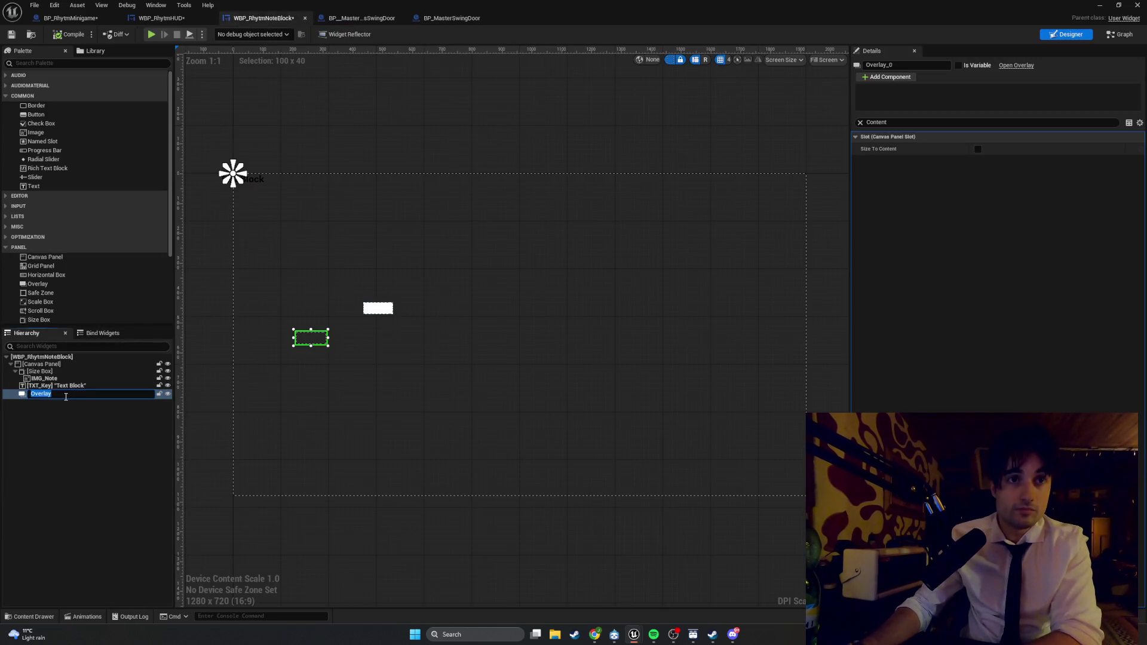
key("Delete")
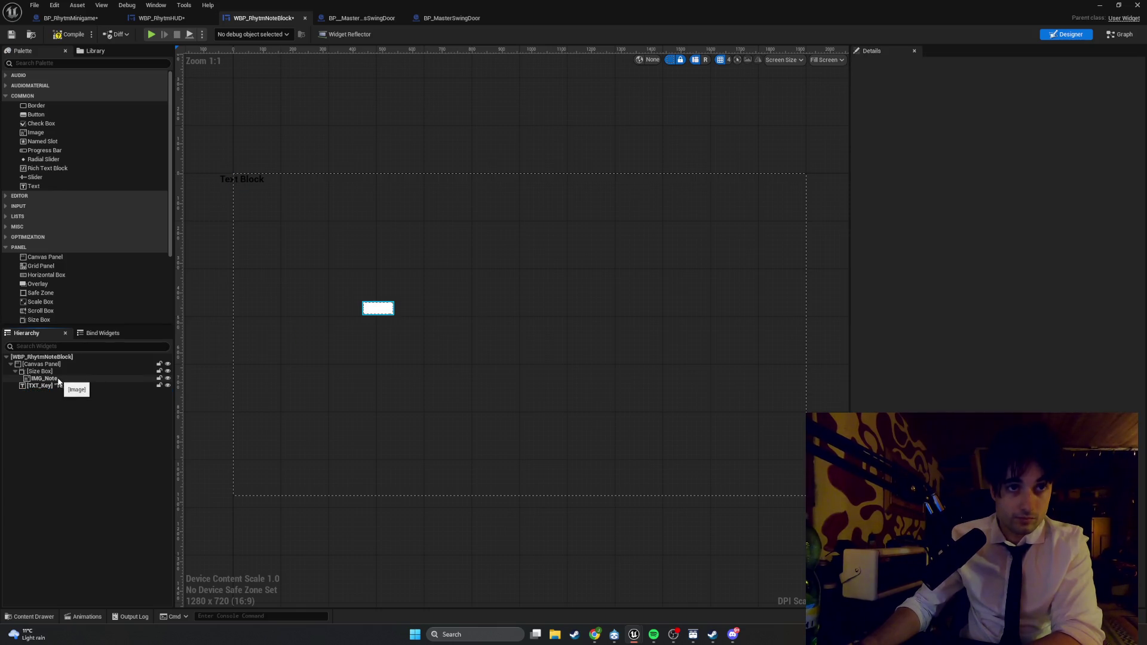
left_click(58, 379)
key("Delete")
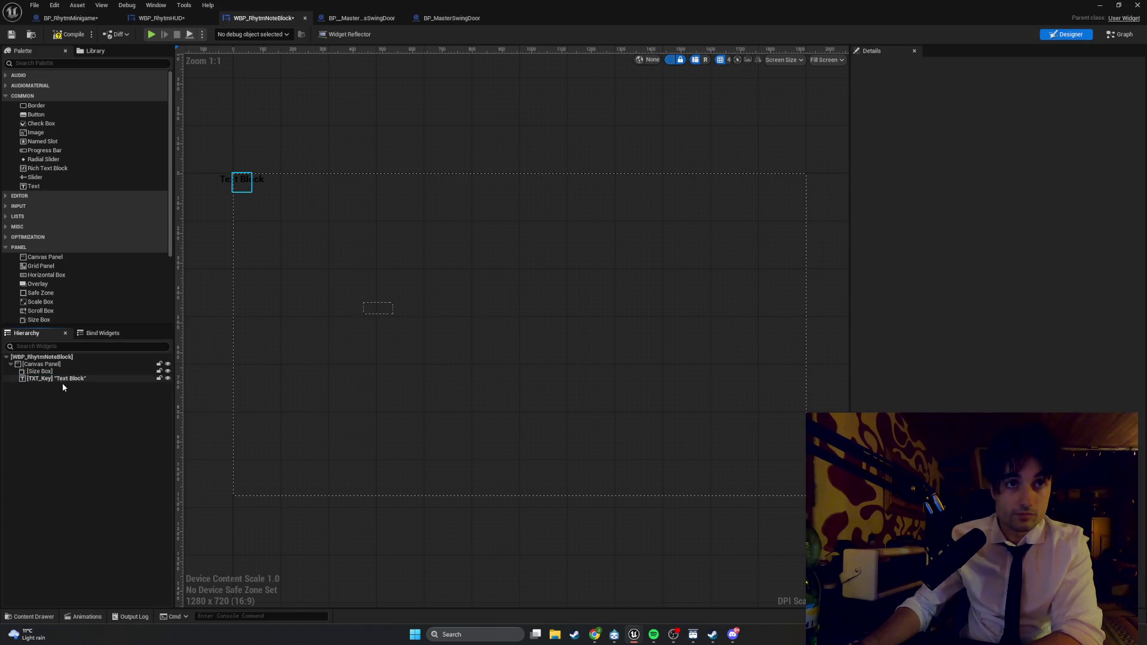
left_click(60, 376)
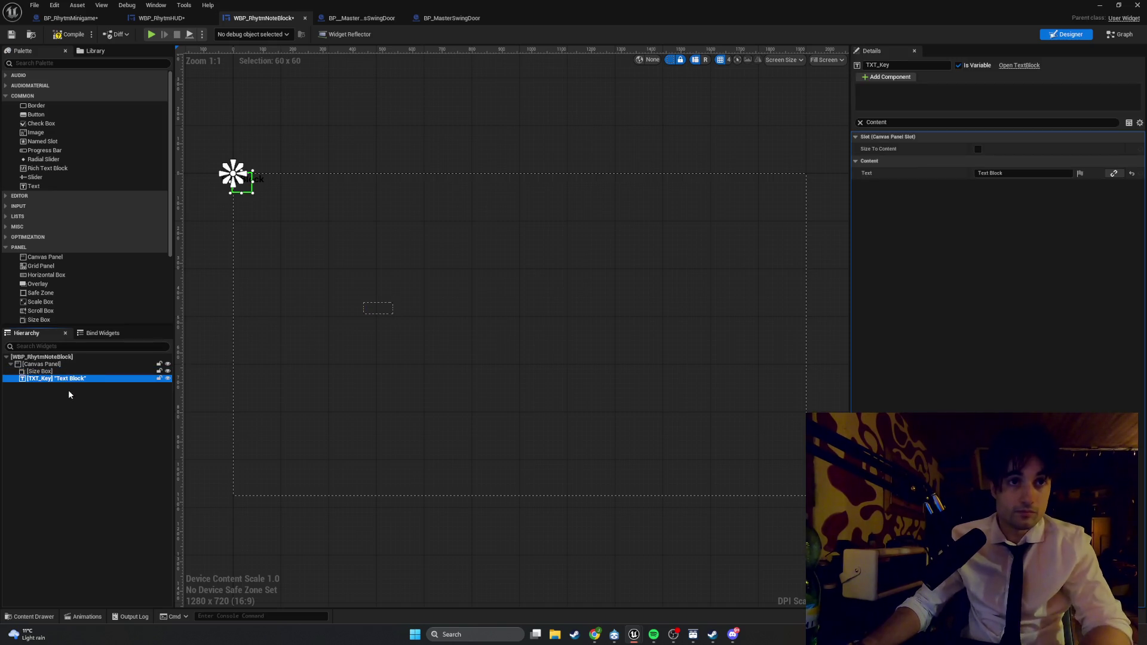
left_click(64, 372)
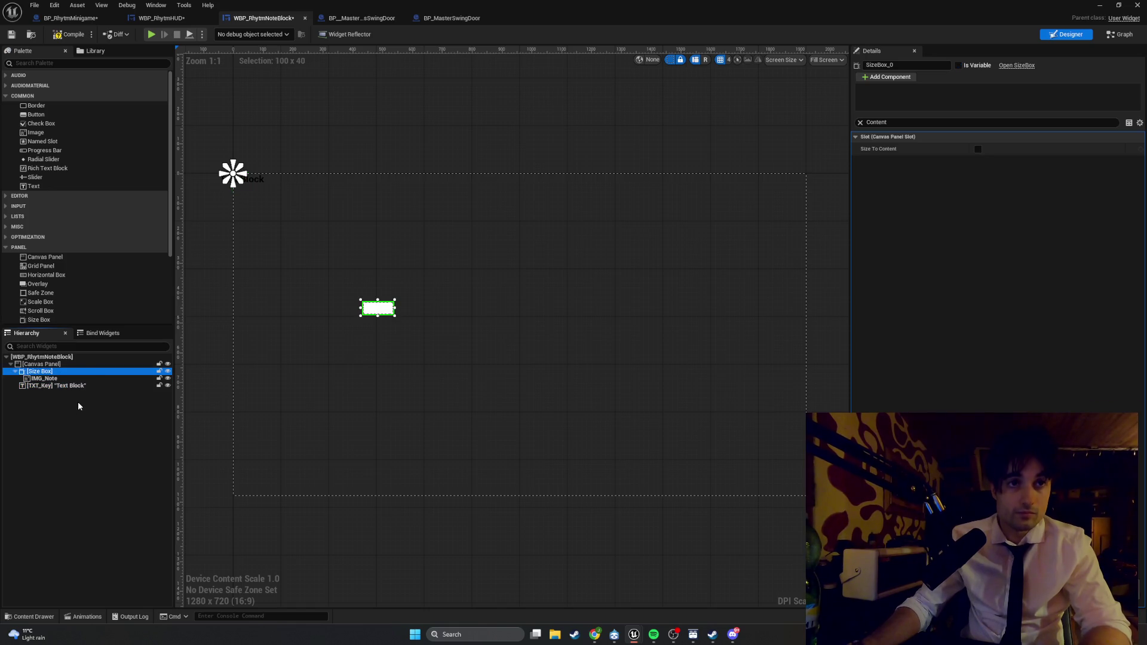
key("ctrl+z")
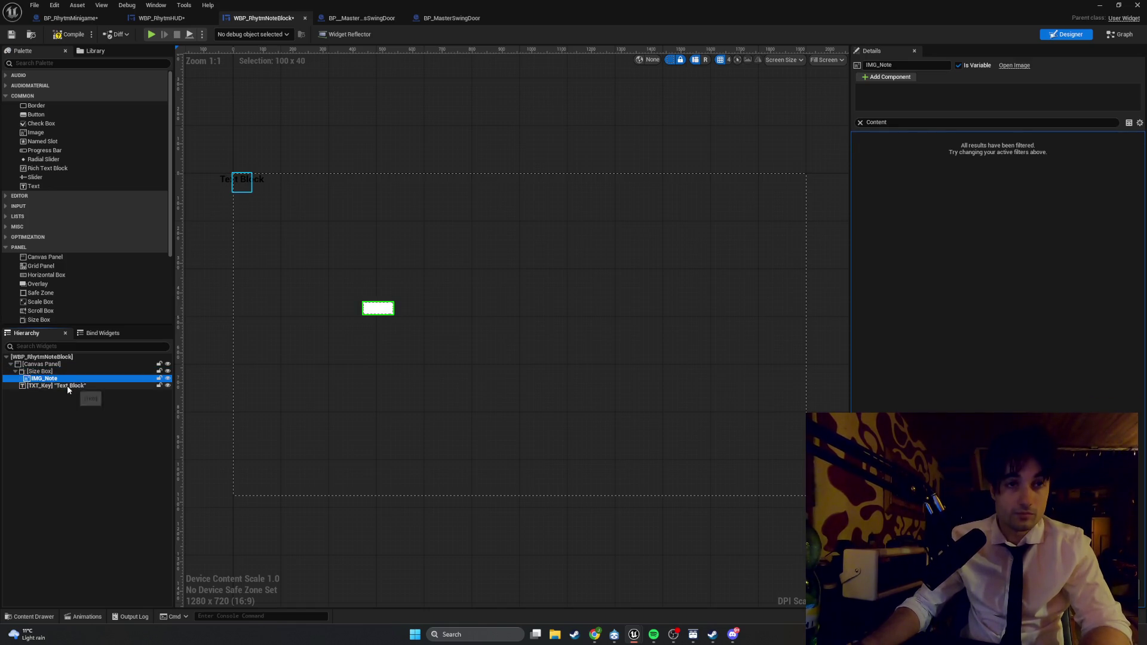
left_click(63, 372)
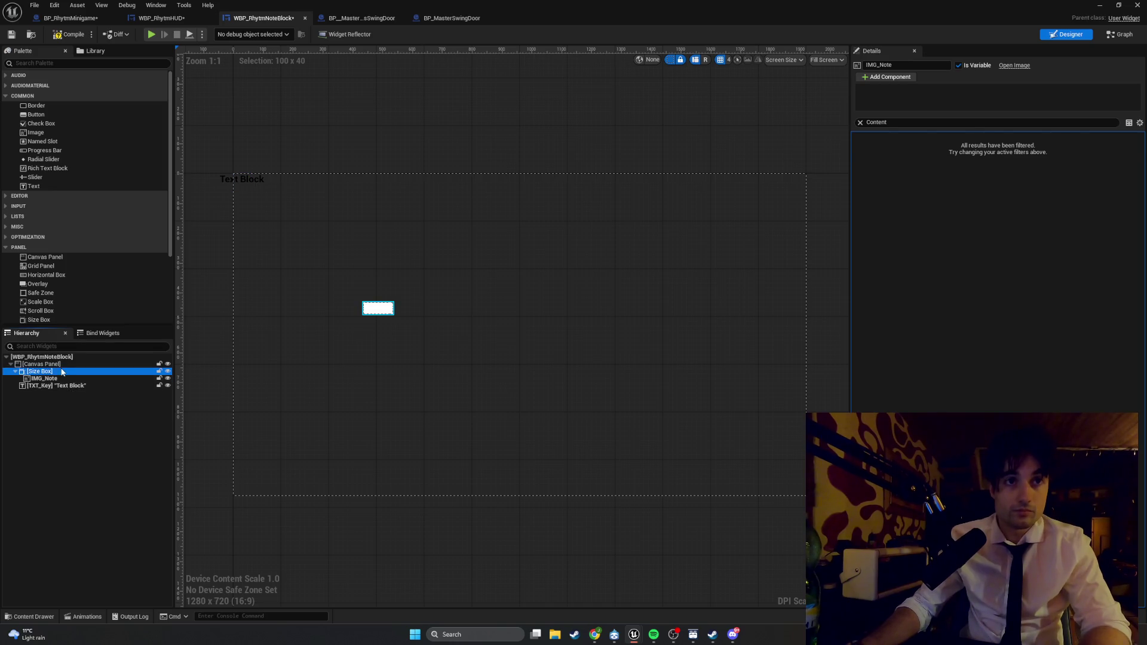
key("Delete")
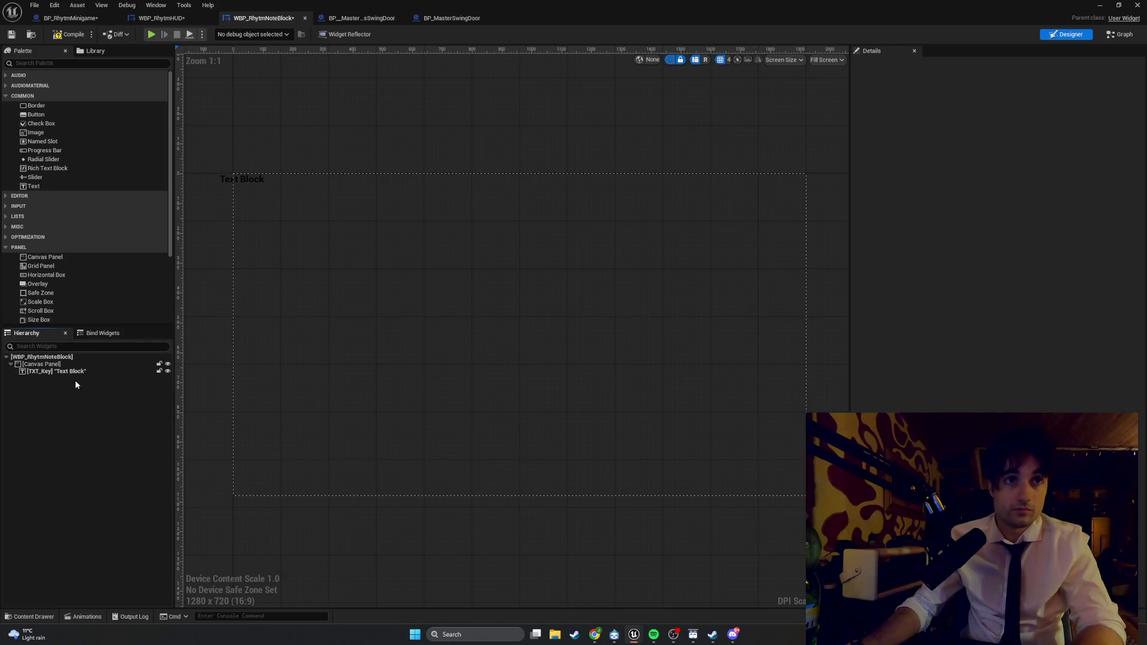
key("ctrl+z")
- Move IMG_Note out of the Size Box onto the Canvas Panel and delete the empty Size Box
left_click(63, 380)
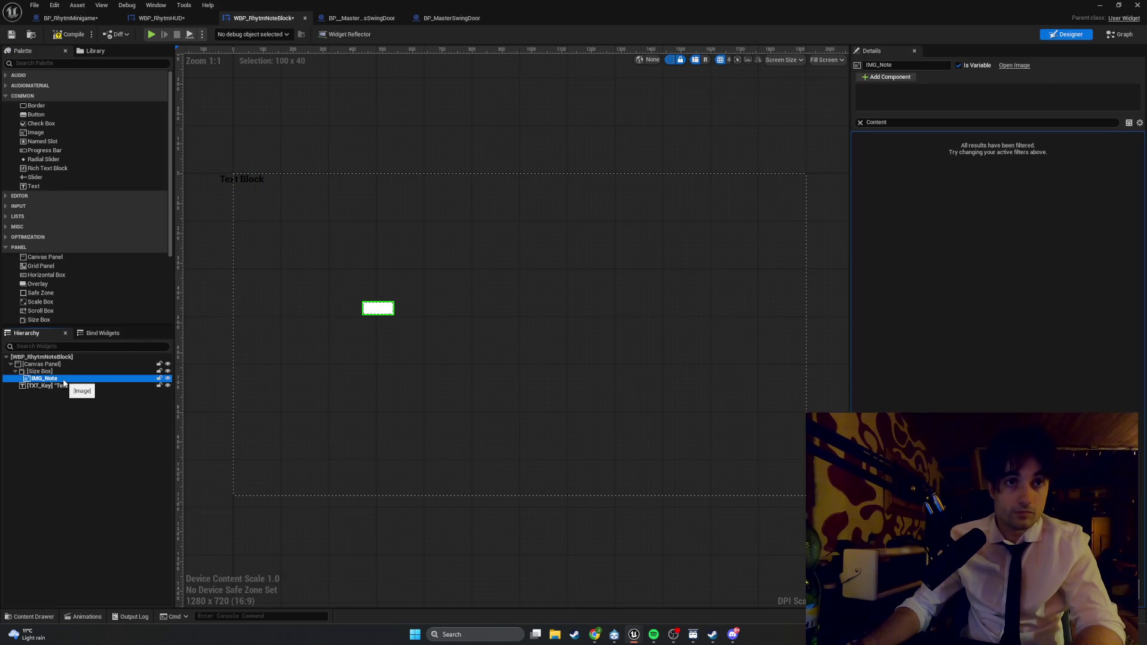
left_click_drag(63, 402, 59, 367)
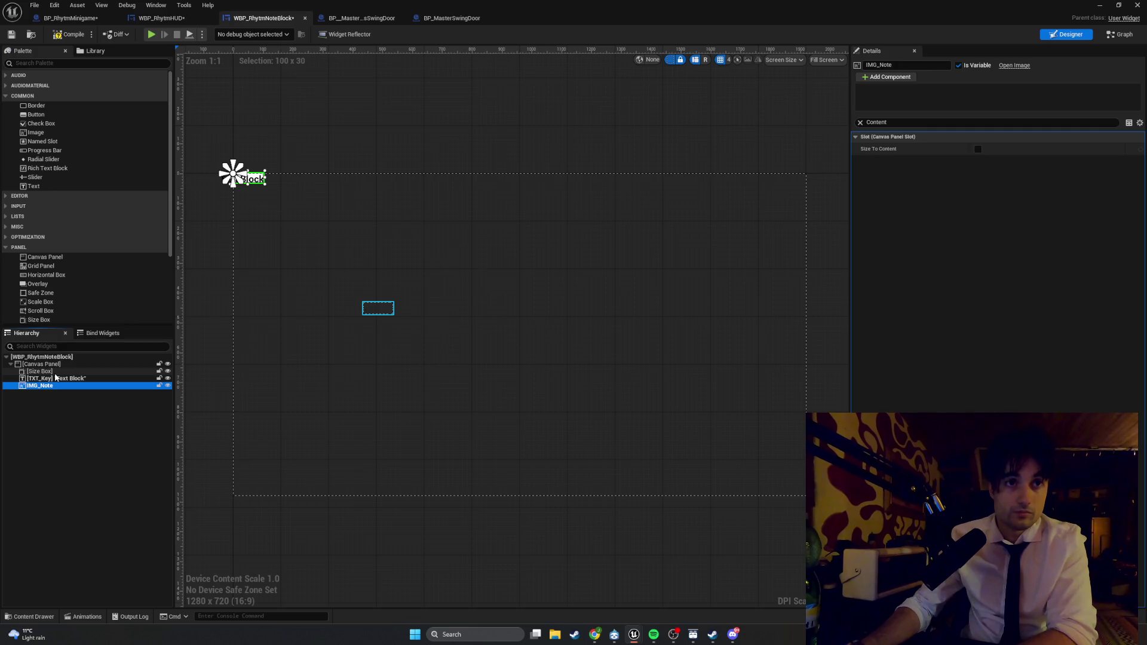
left_click(54, 371)
key("Delete")
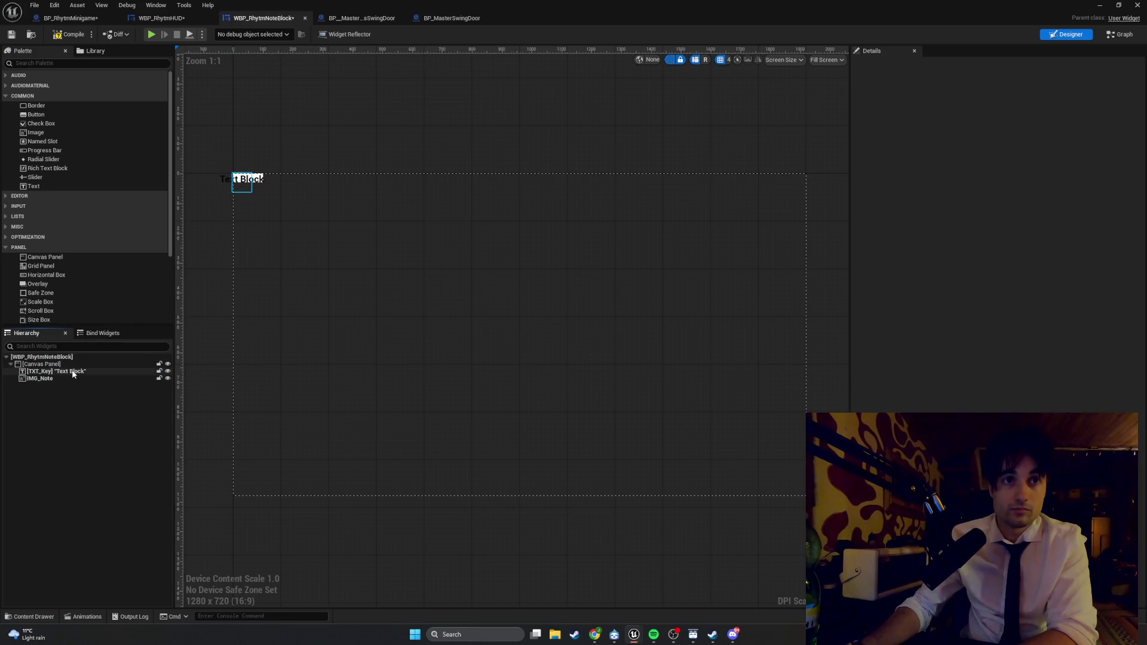
left_click(73, 374)
left_click(864, 135, "shift")
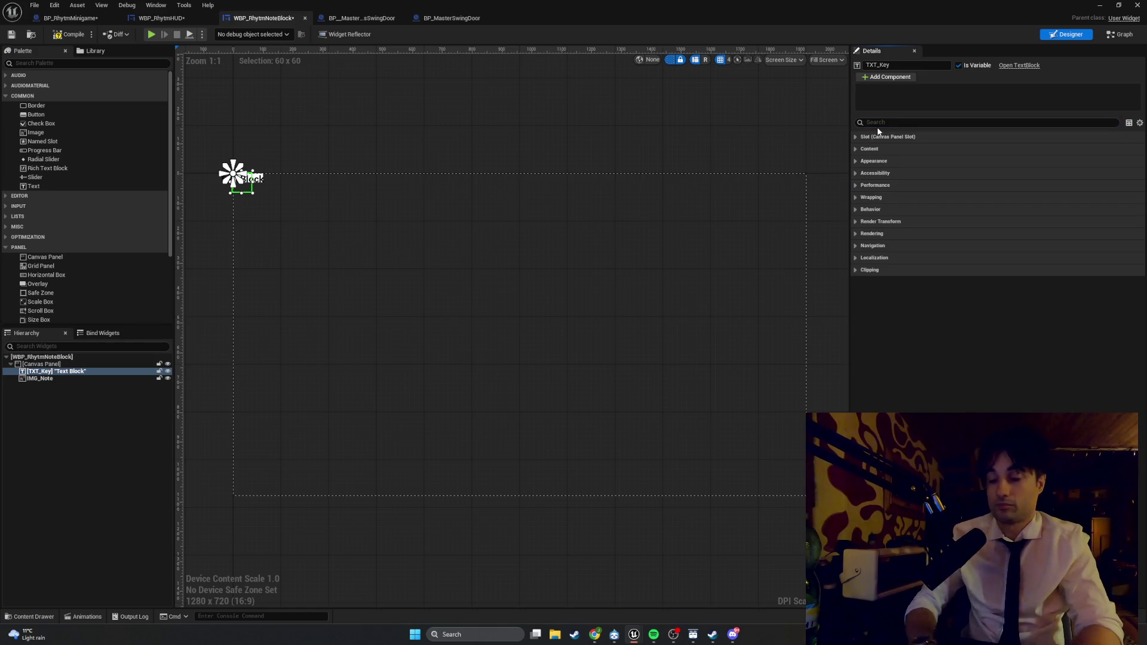
- Filter TXT_Key's Details down to the slot size and layout settings
left_click(880, 123)
type("size")
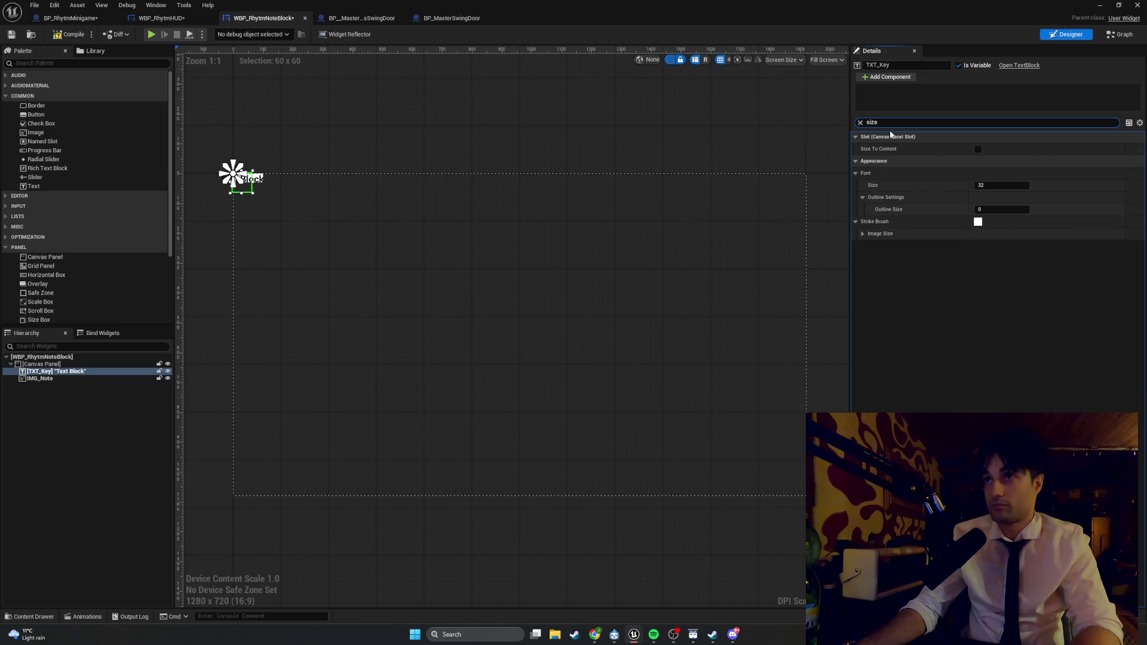
type("a")
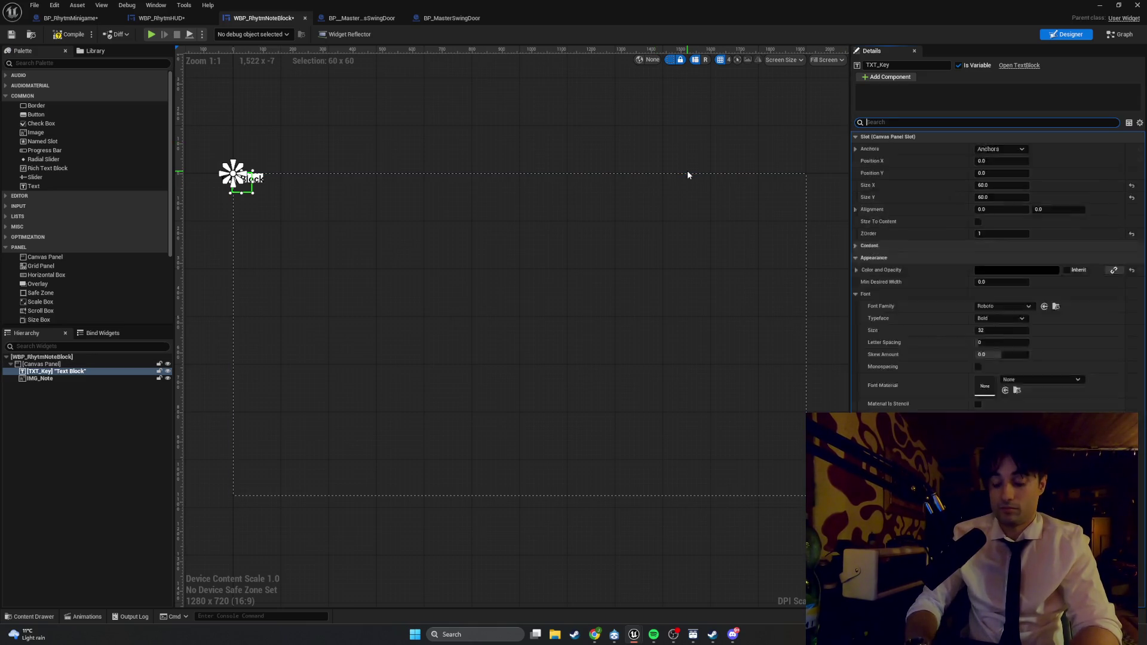
type("l")
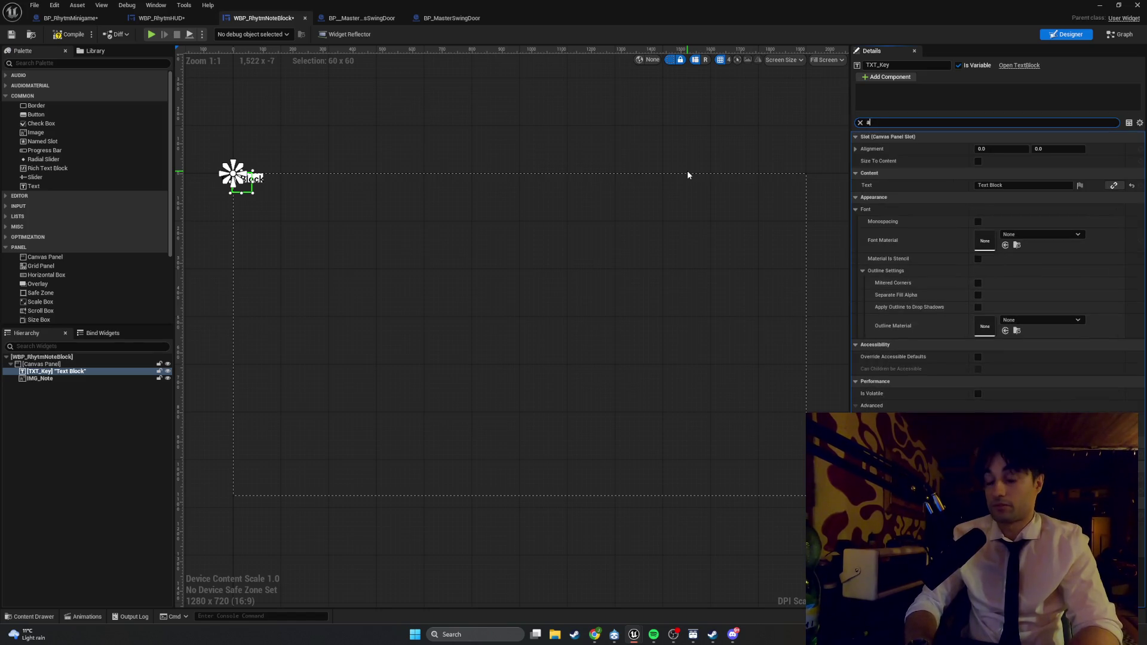
key("BackSpace")
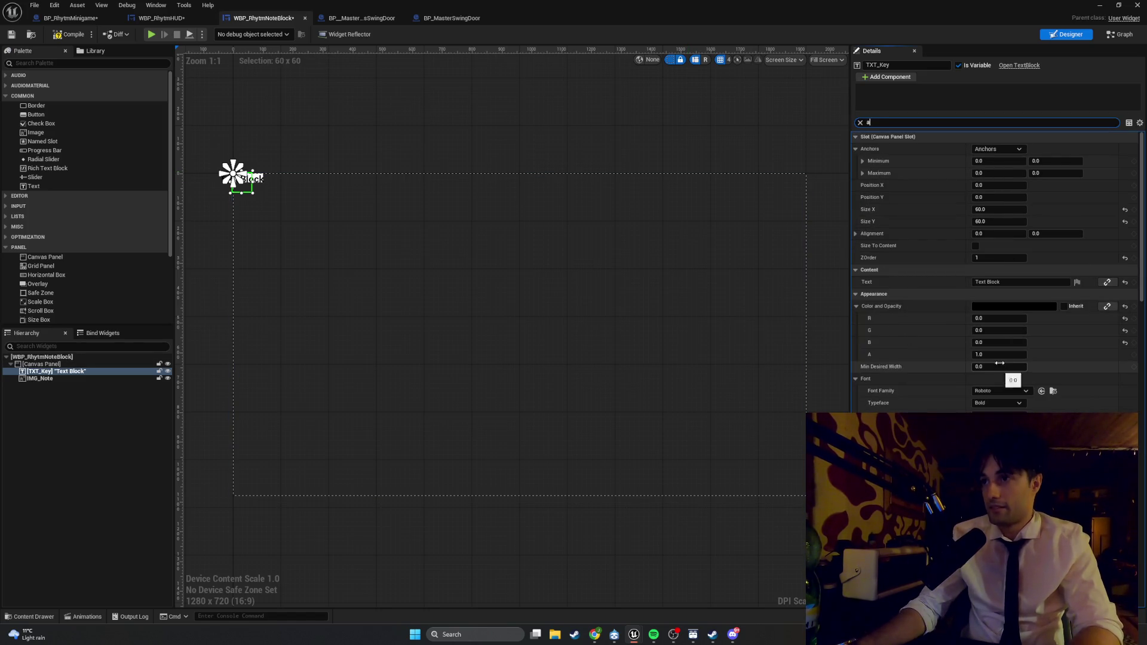
scroll(1002, 359, "down", 2)
scroll(1003, 355, "down", 10)
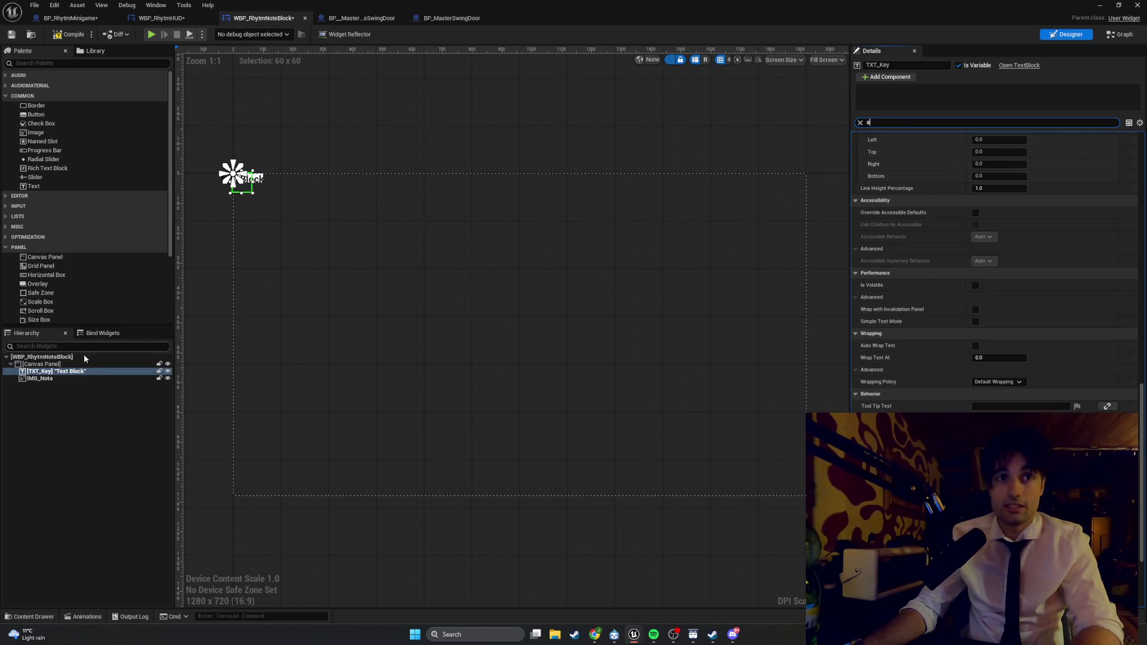
left_click(70, 371)
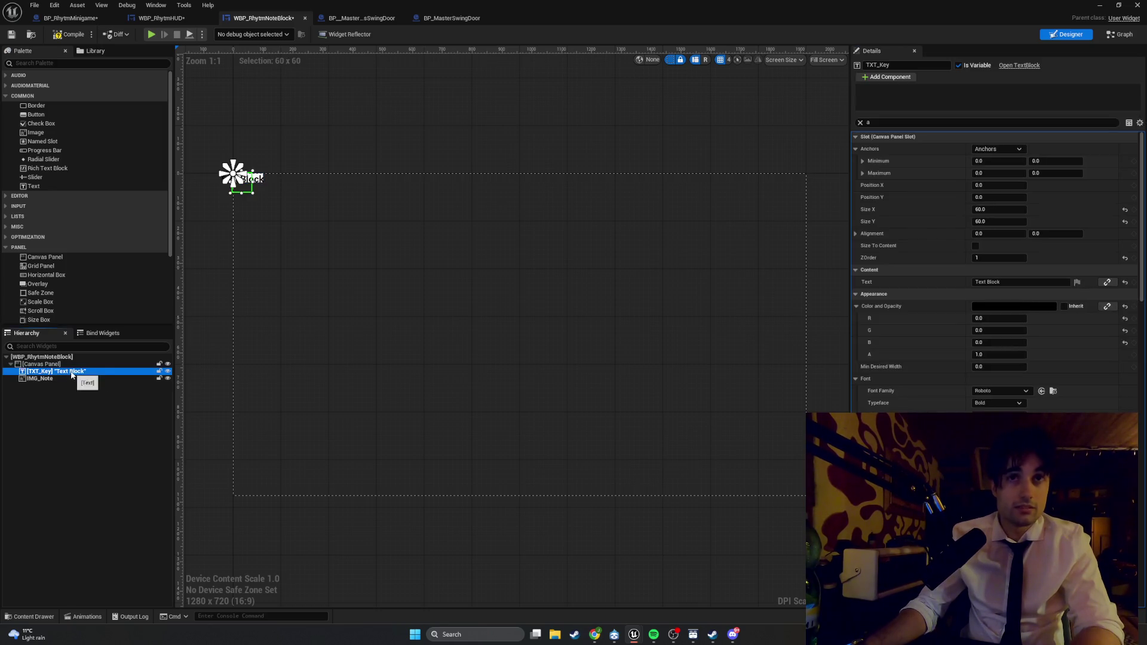
scroll(248, 191, "up", 6)
scroll(242, 170, "up", 9)
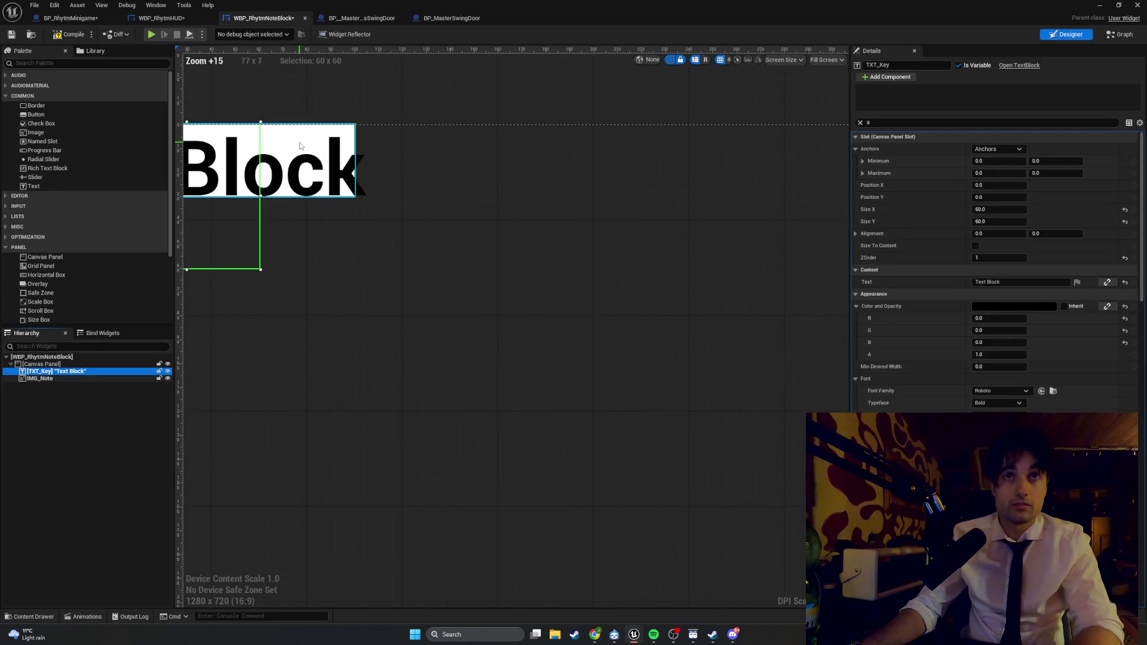
- Set IMG_Note's slot Size X and Size Y to 60
left_click(291, 161)
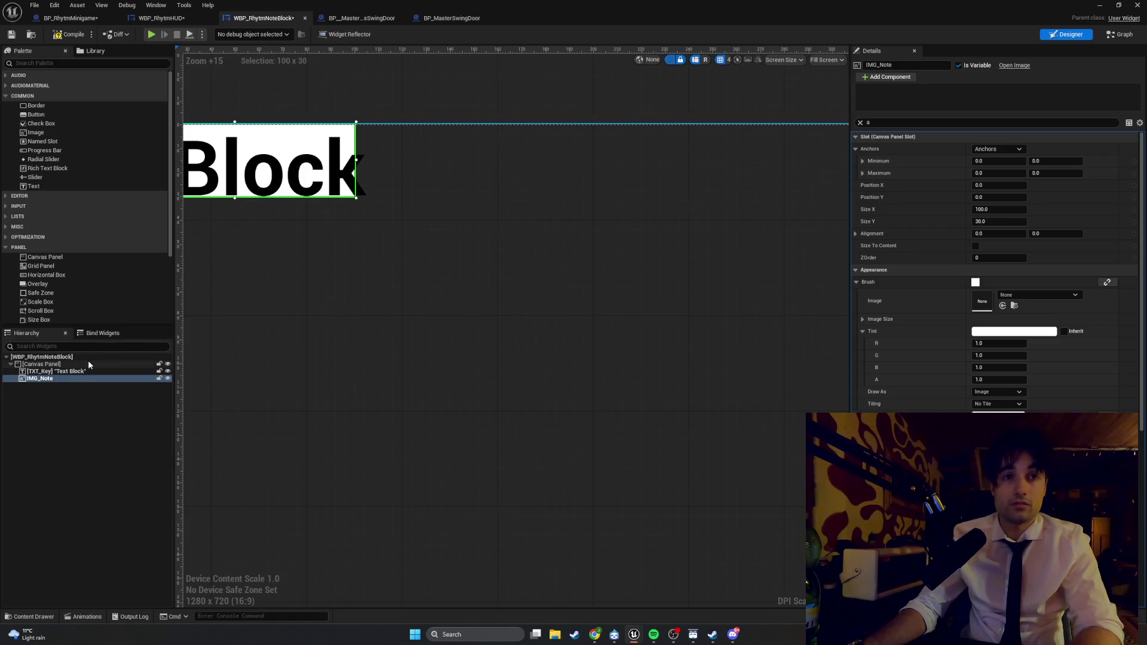
left_click(989, 222)
type("60")
left_click(993, 209)
type("60")
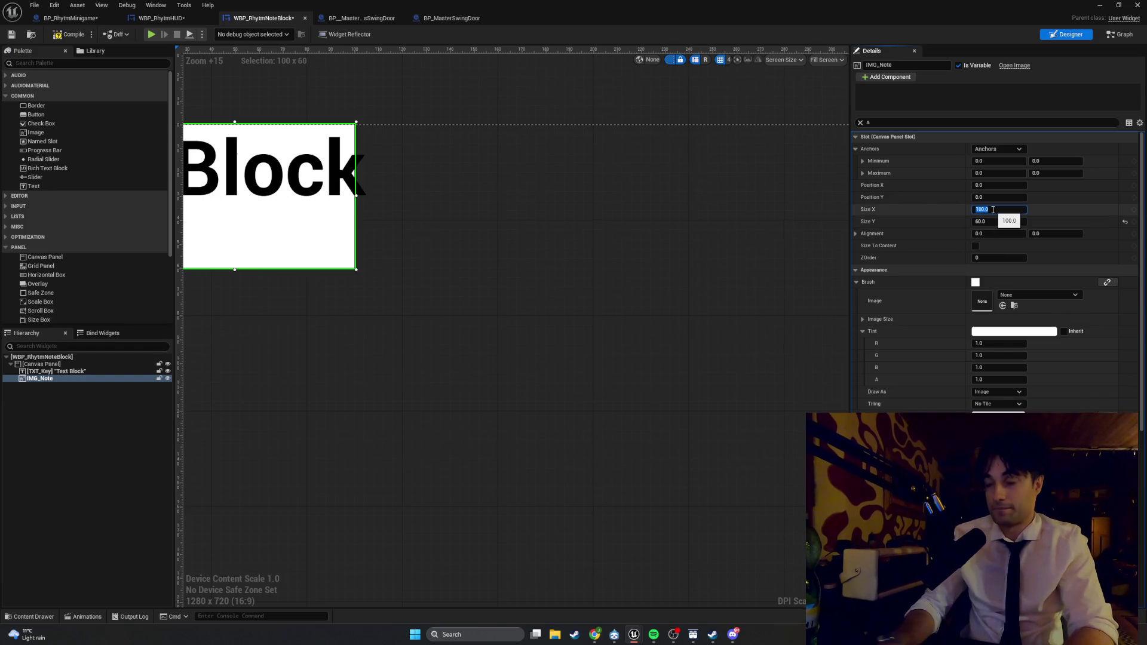
key("Return")
- Recentre the designer view on the note block and capture a screenshot of the widget area
left_click_drag(425, 350, 569, 356)
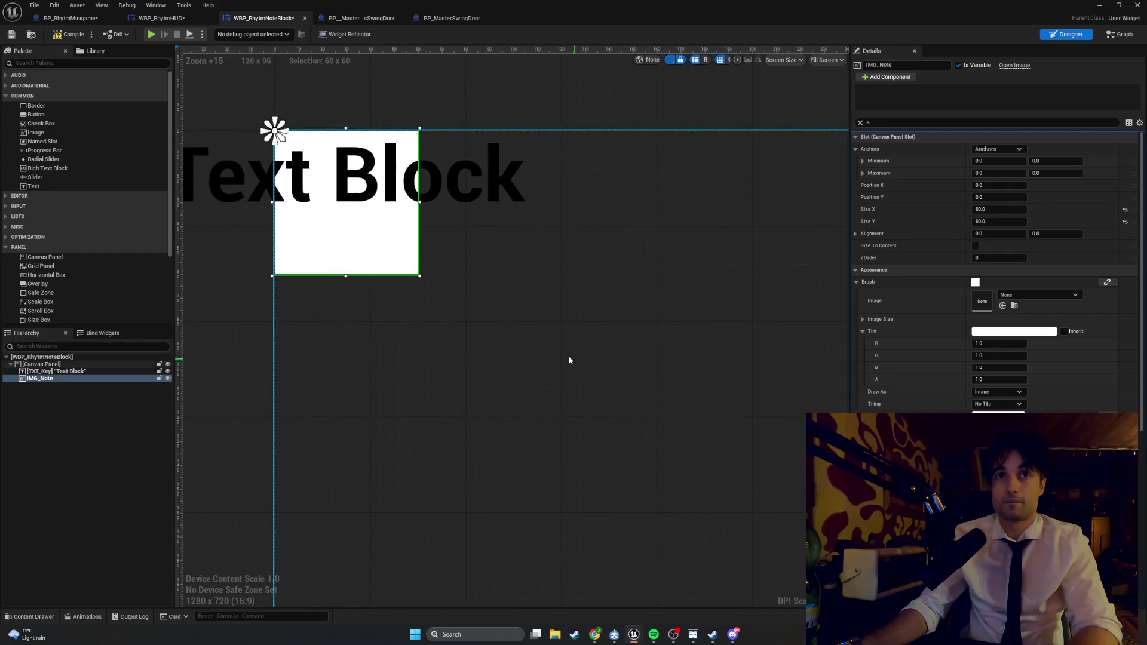
left_click(426, 194)
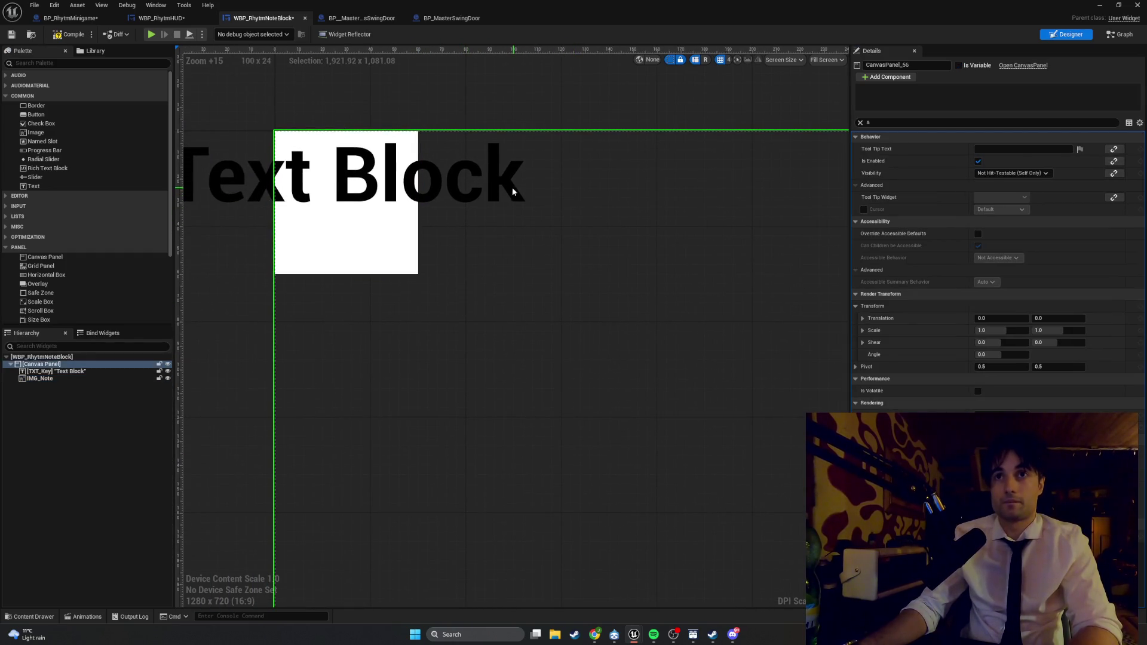
left_click(69, 373)
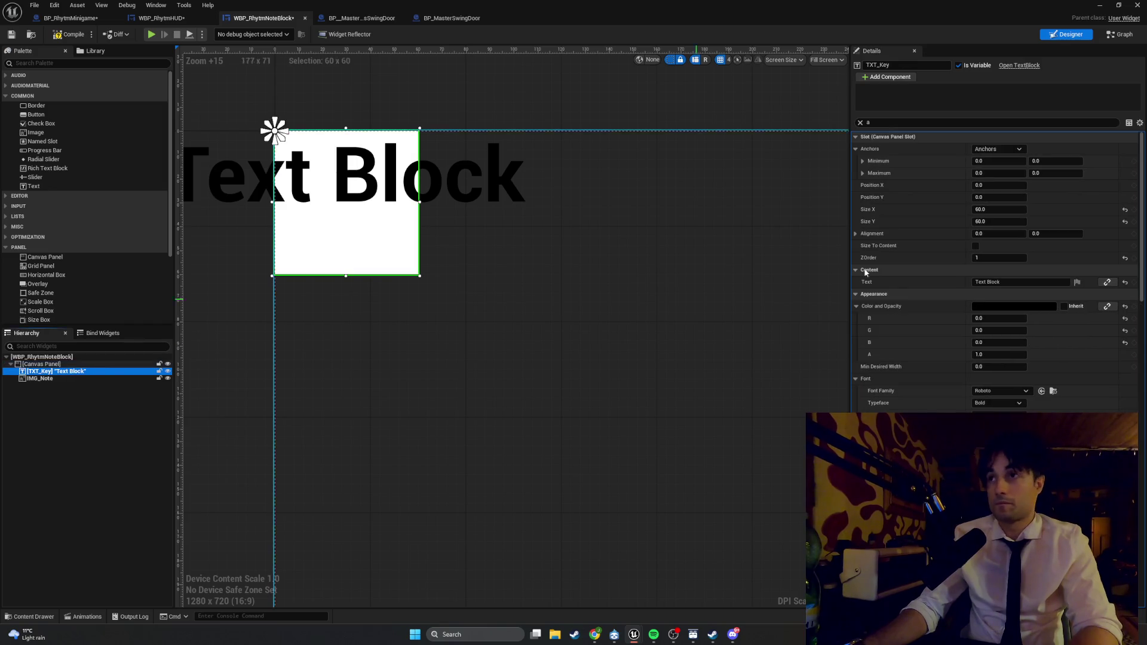
left_click_drag(456, 355, 533, 410)
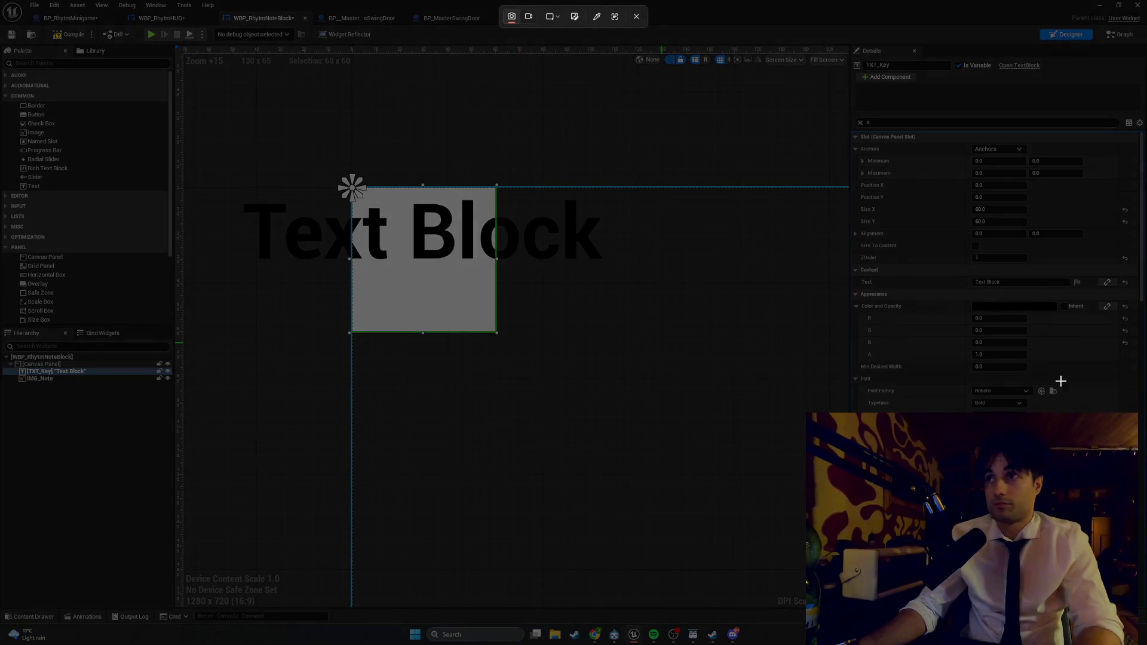
mouse_move(1114, 399)
left_mouse_down()
mouse_move(648, 192)
mouse_move(287, 118)
mouse_move(69, 89)
left_mouse_up()
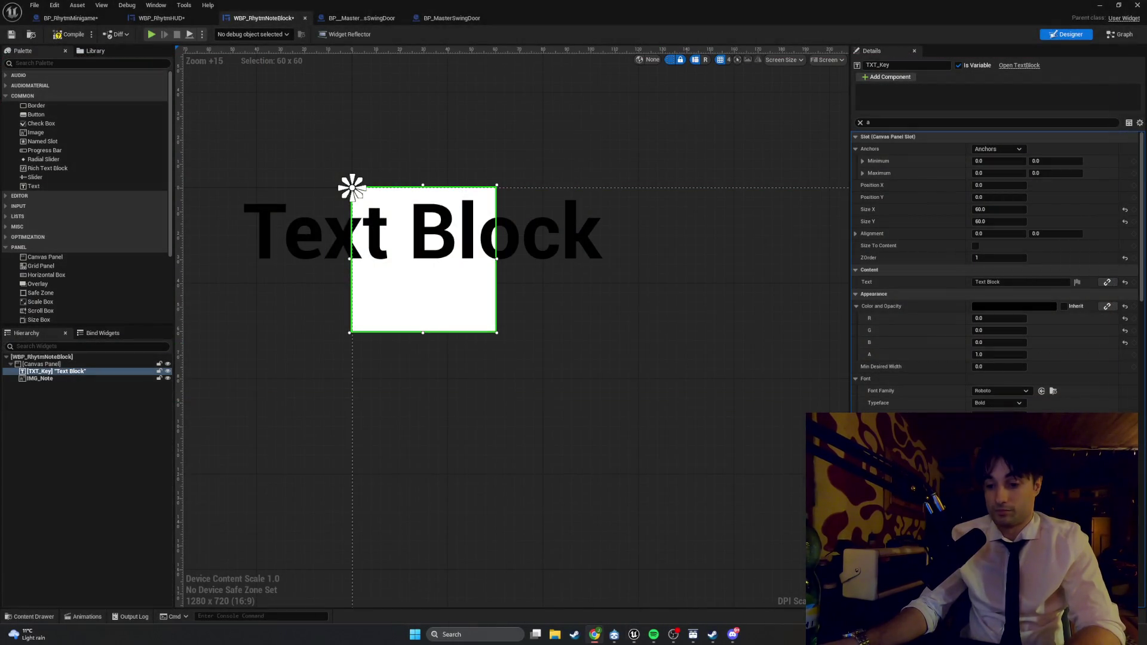
double_click(59, 379)
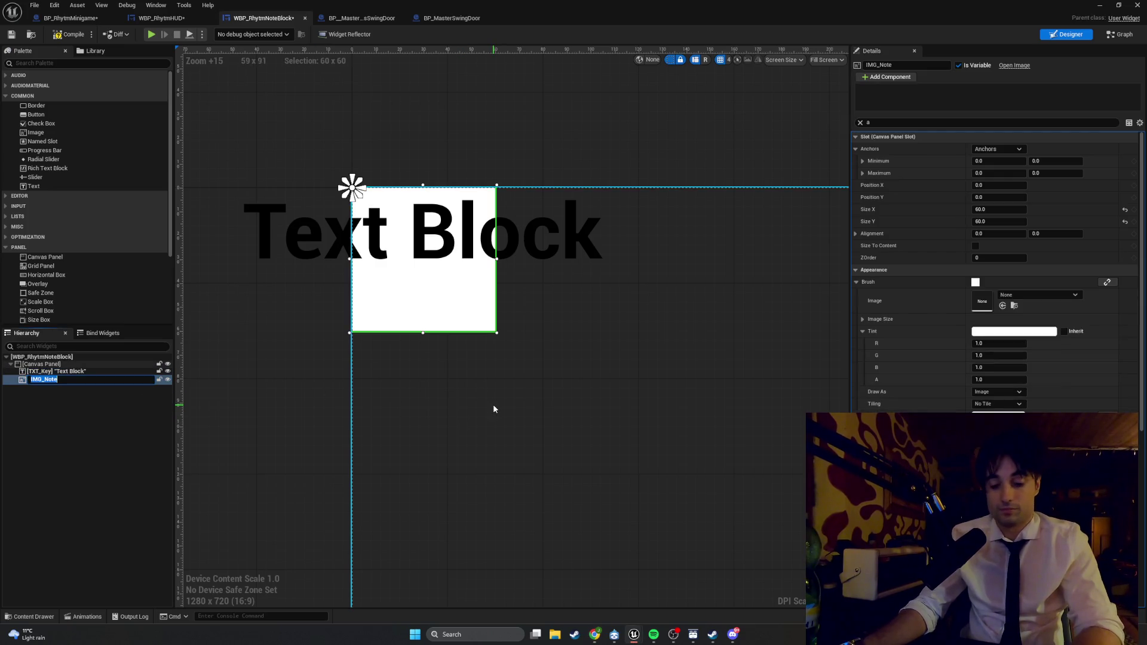
key("super+shift+s")
left_click_drag(1124, 366, 213, 105)
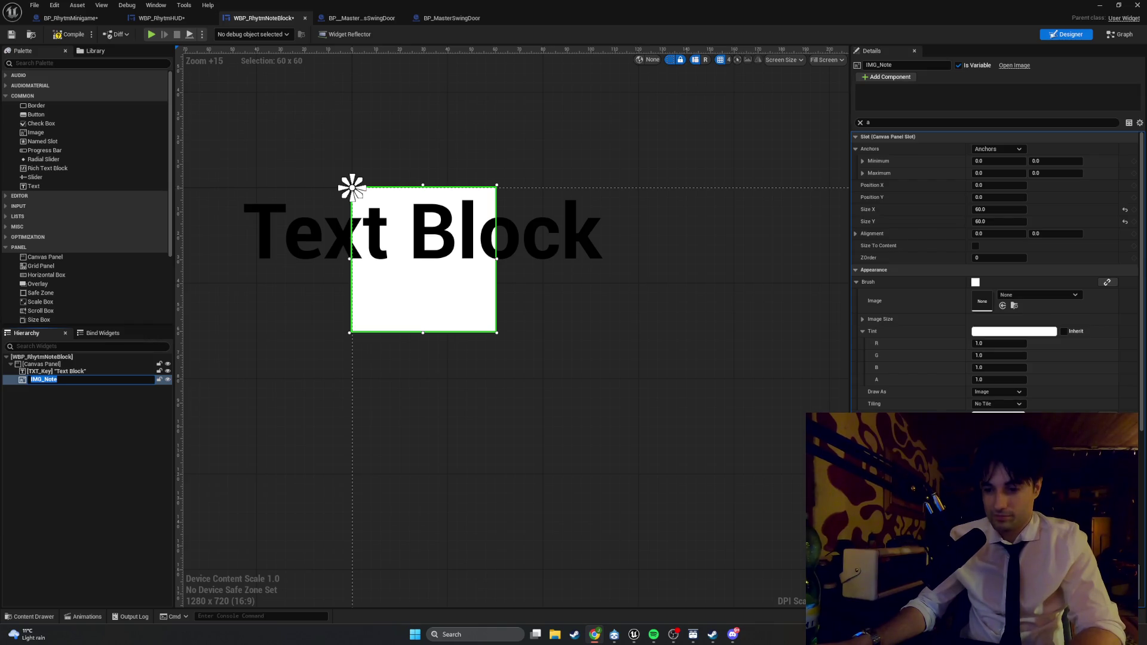
left_click(82, 442)
left_click(397, 263)
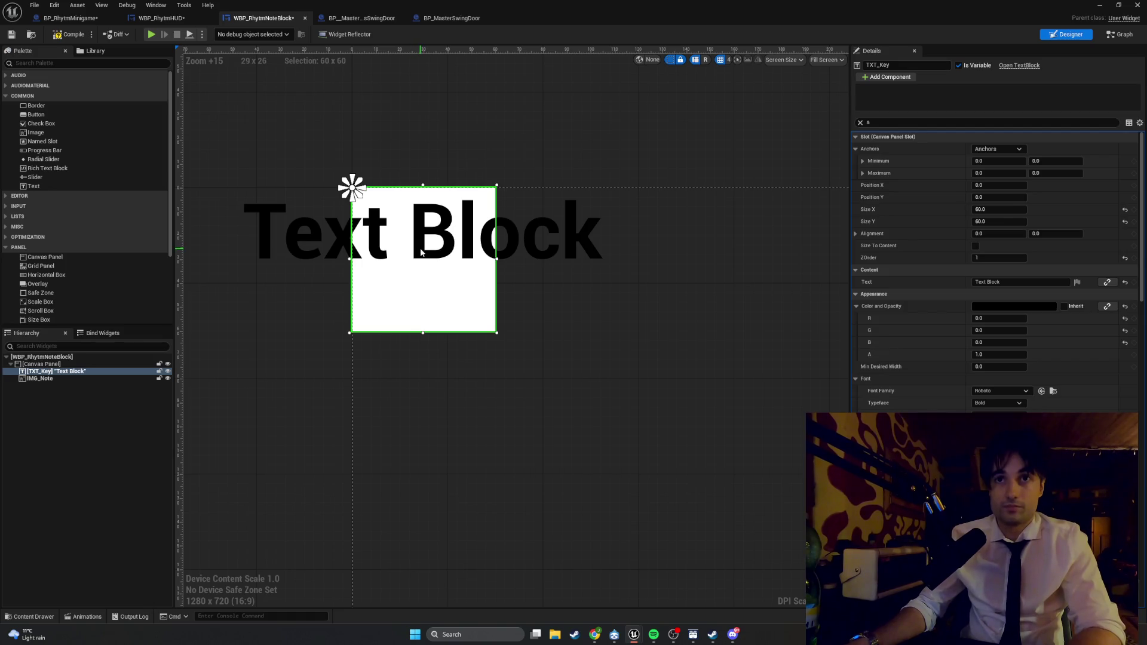
left_click(575, 245)
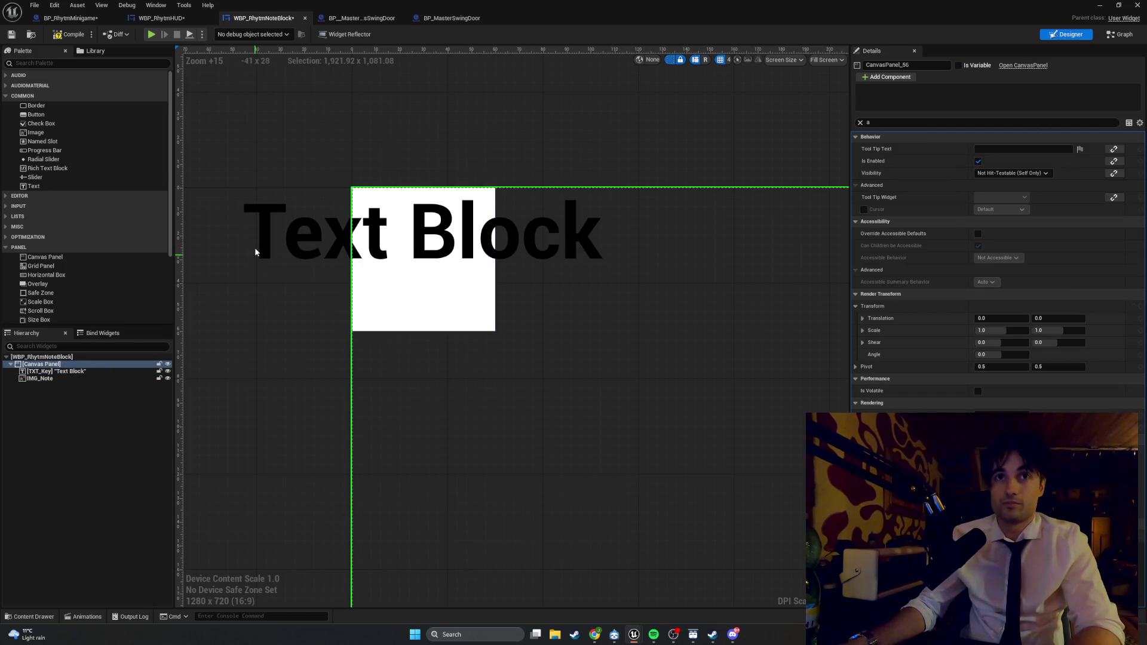
left_click(52, 372)
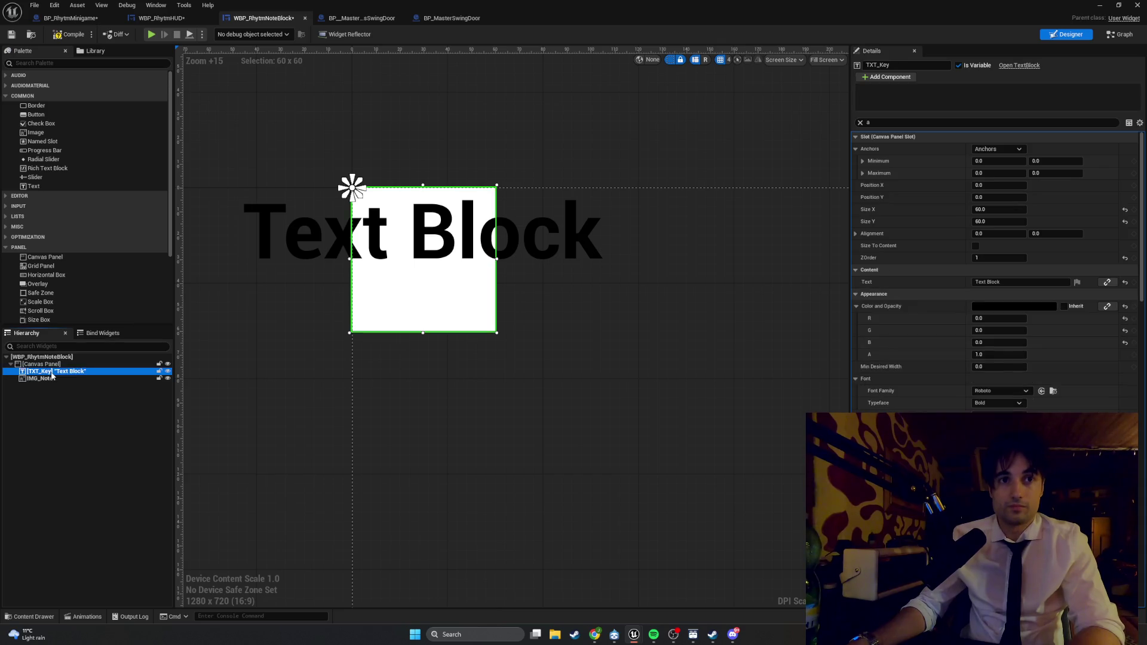
- Set TXT_Key's Content Text to 'F'
left_click(1030, 280)
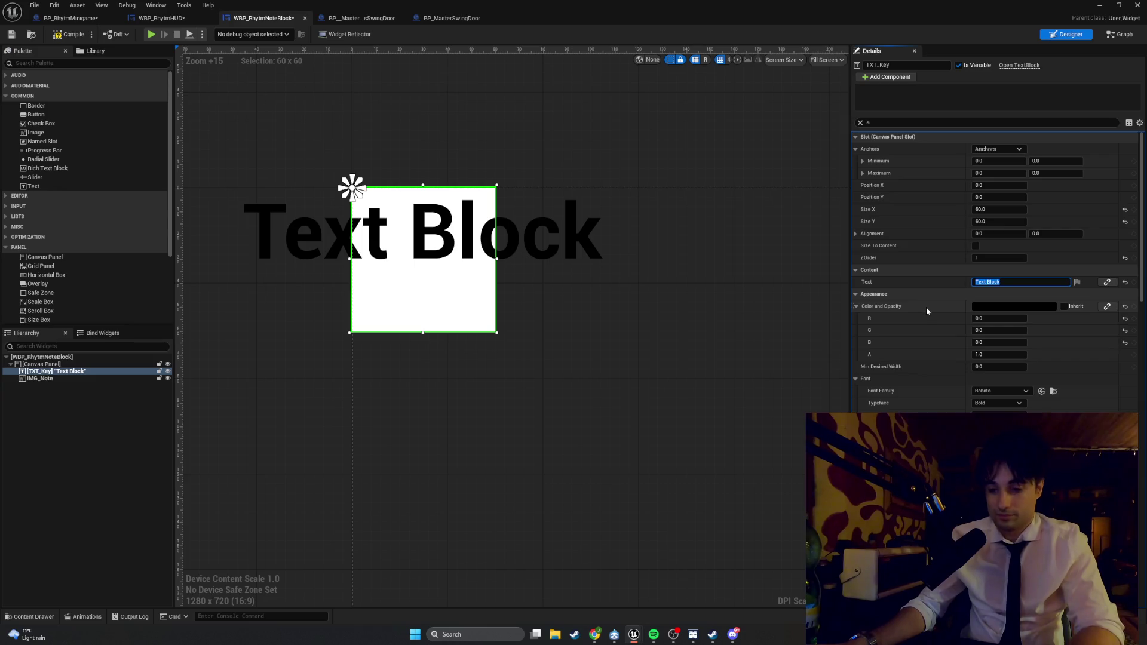
type("F")
left_click(783, 322)
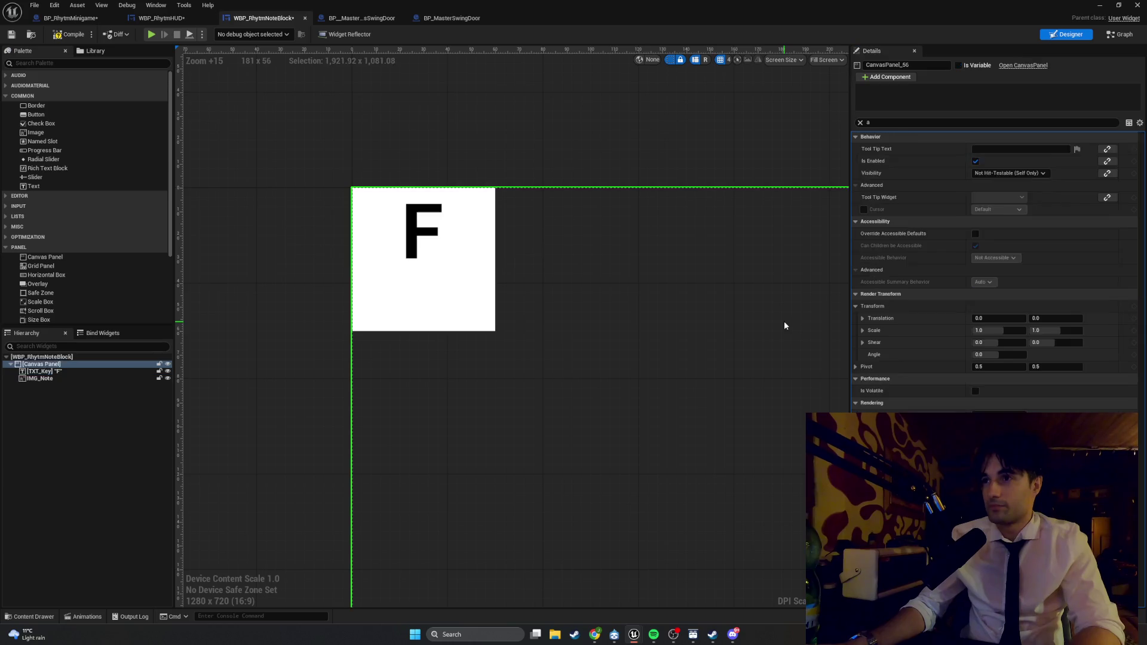
- Search TXT_Key's Details for font size and justification settings
left_click(896, 123)
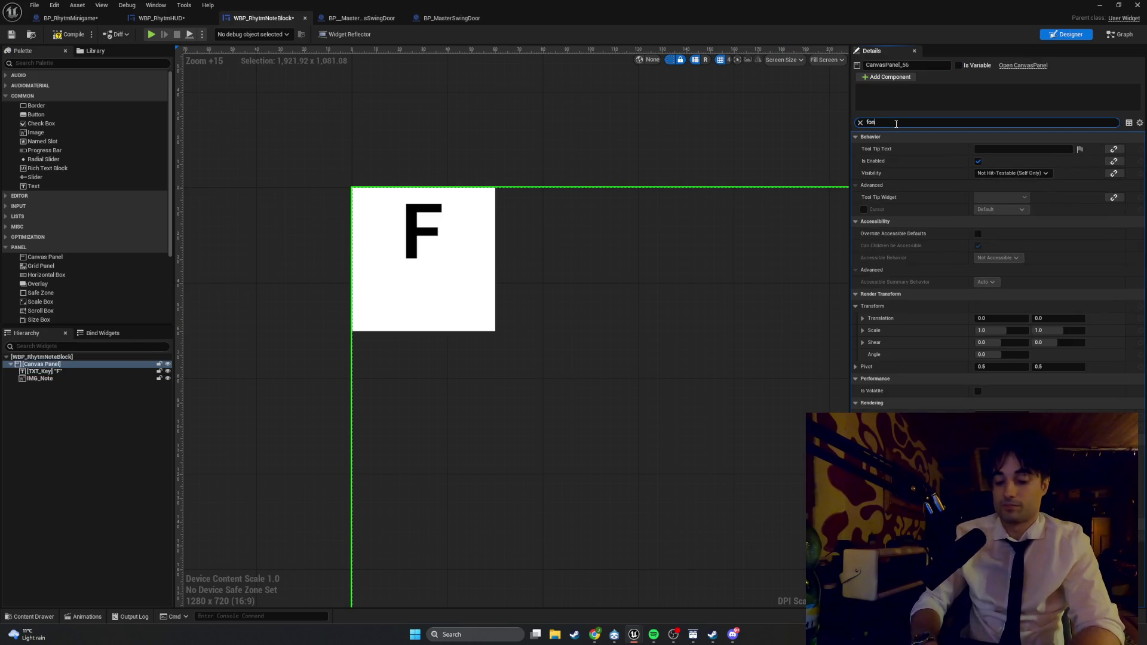
type("font")
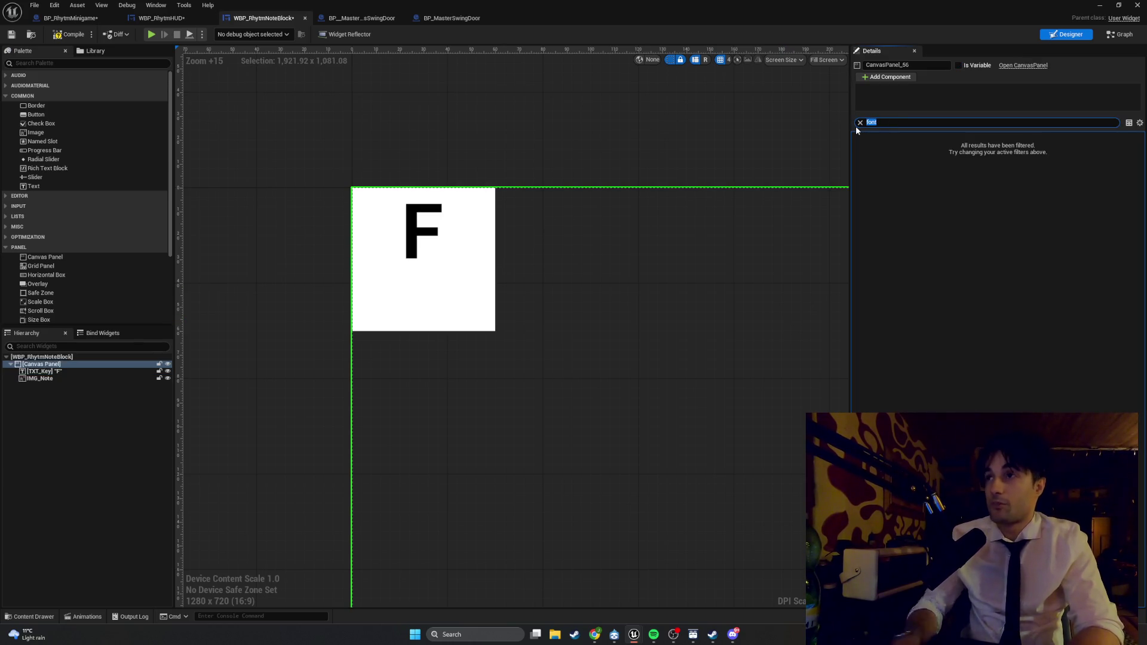
type("size")
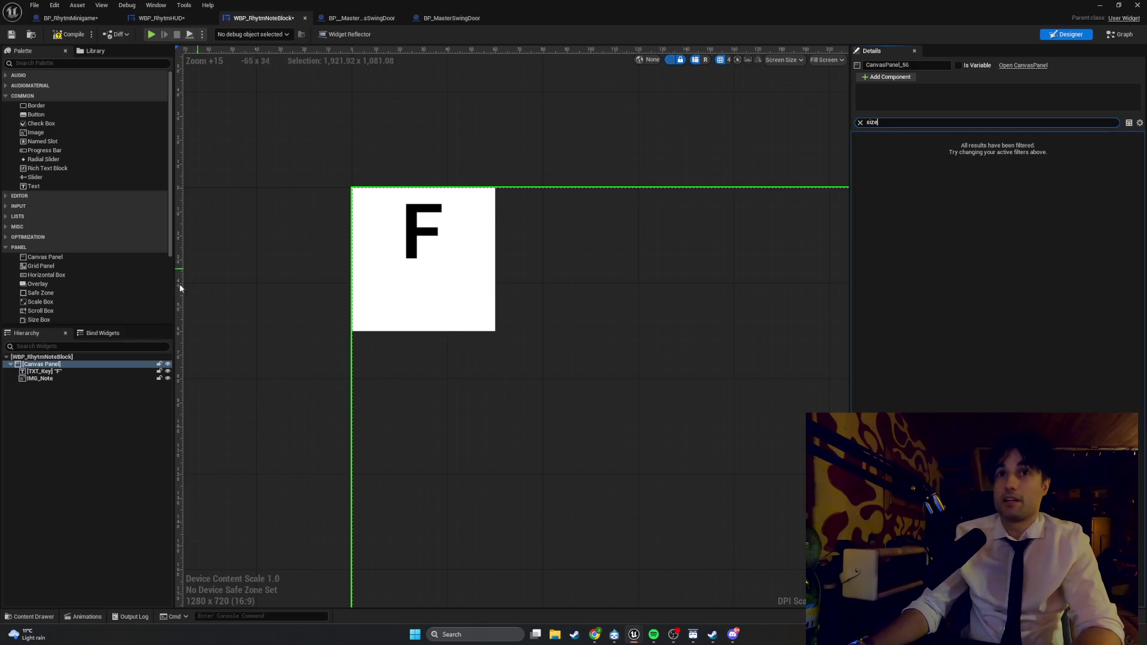
left_click(45, 372)
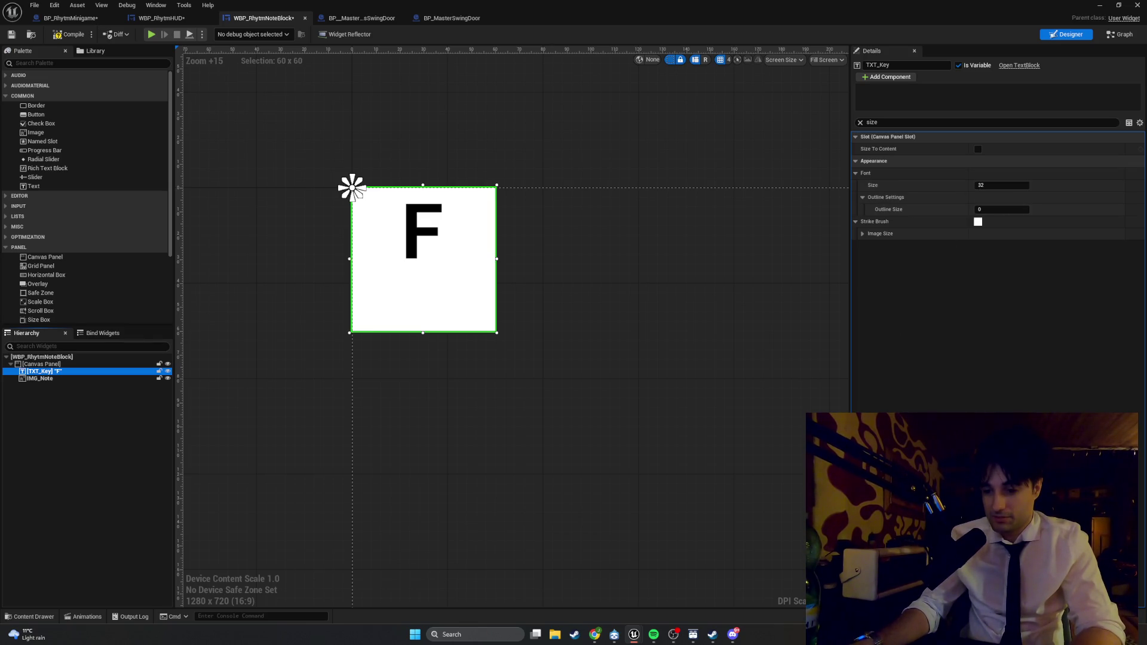
left_click(860, 123)
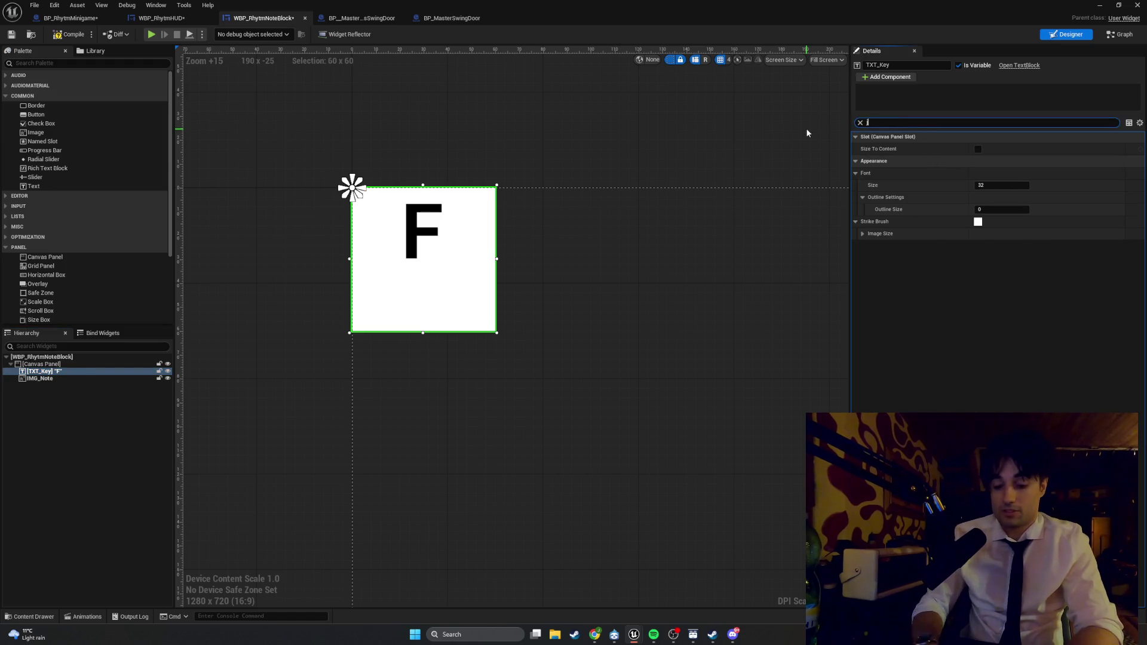
type("justi")
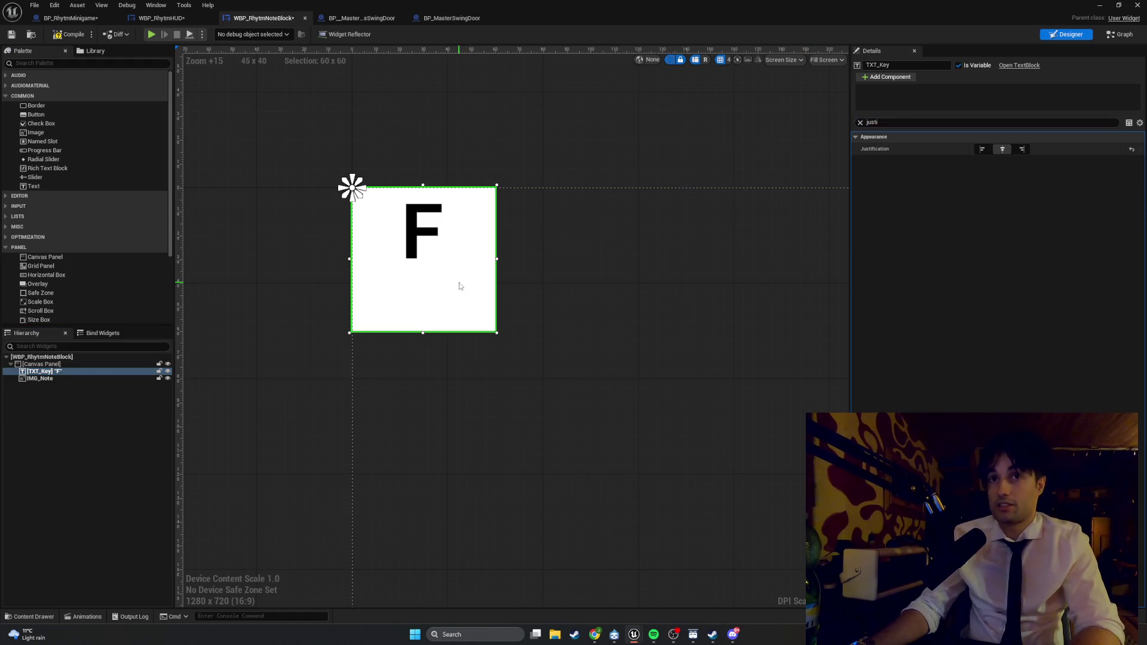
left_click(61, 379)
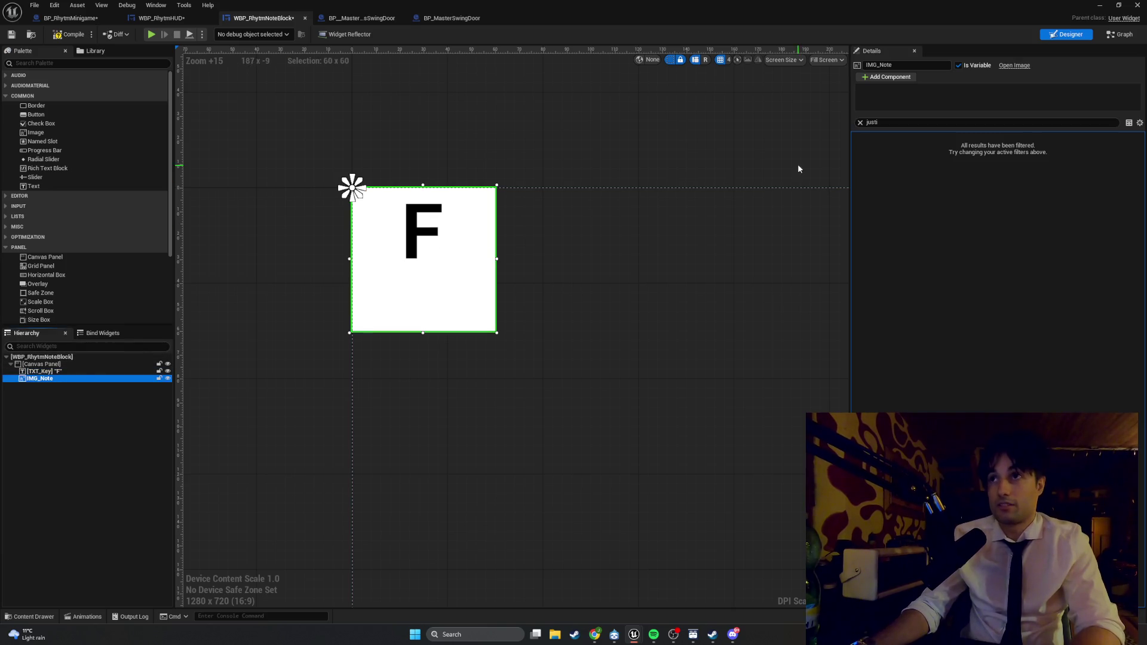
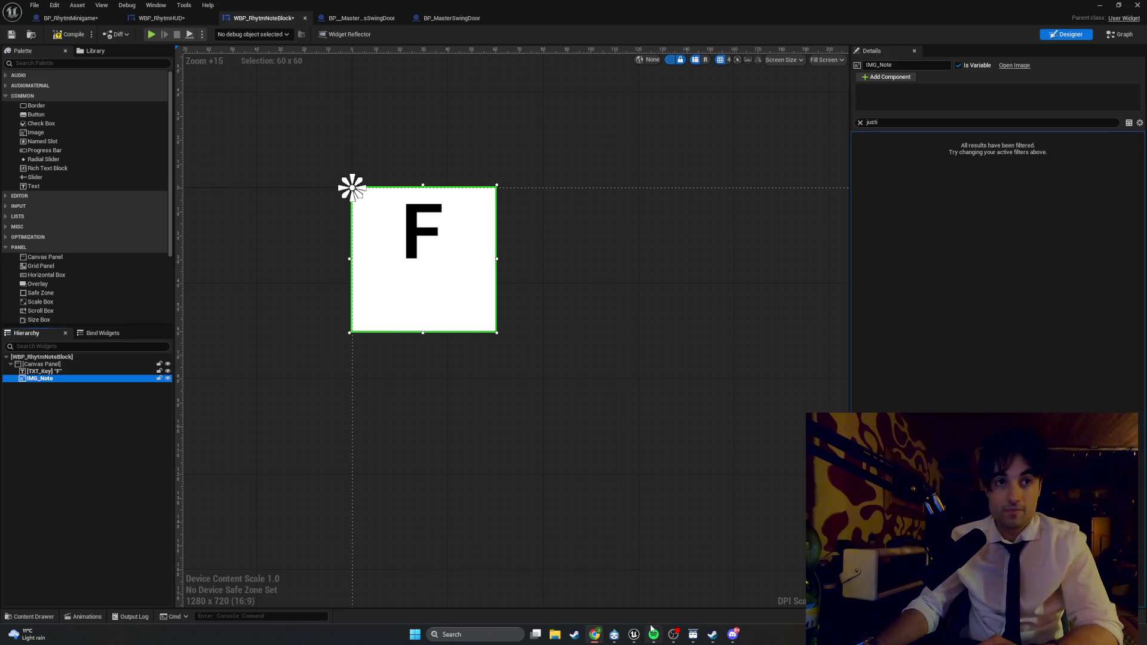
- Select TXT_Key and filter its Details by 'slot' to reveal its Canvas Panel Slot properties
left_click(67, 372)
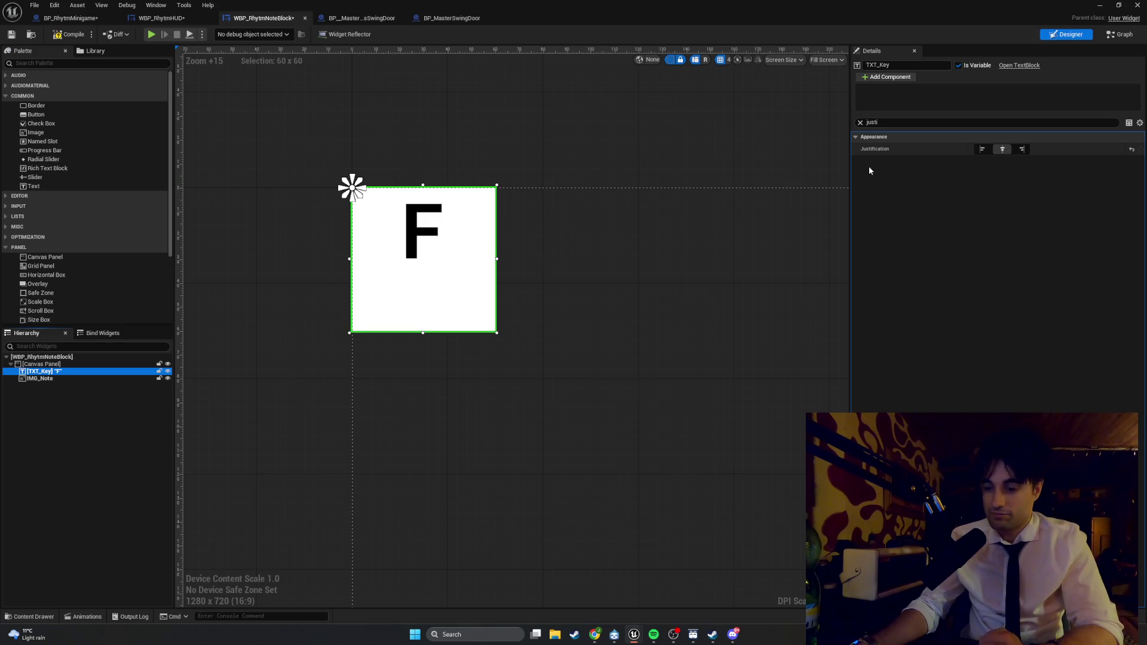
left_click(860, 122)
type("slot")
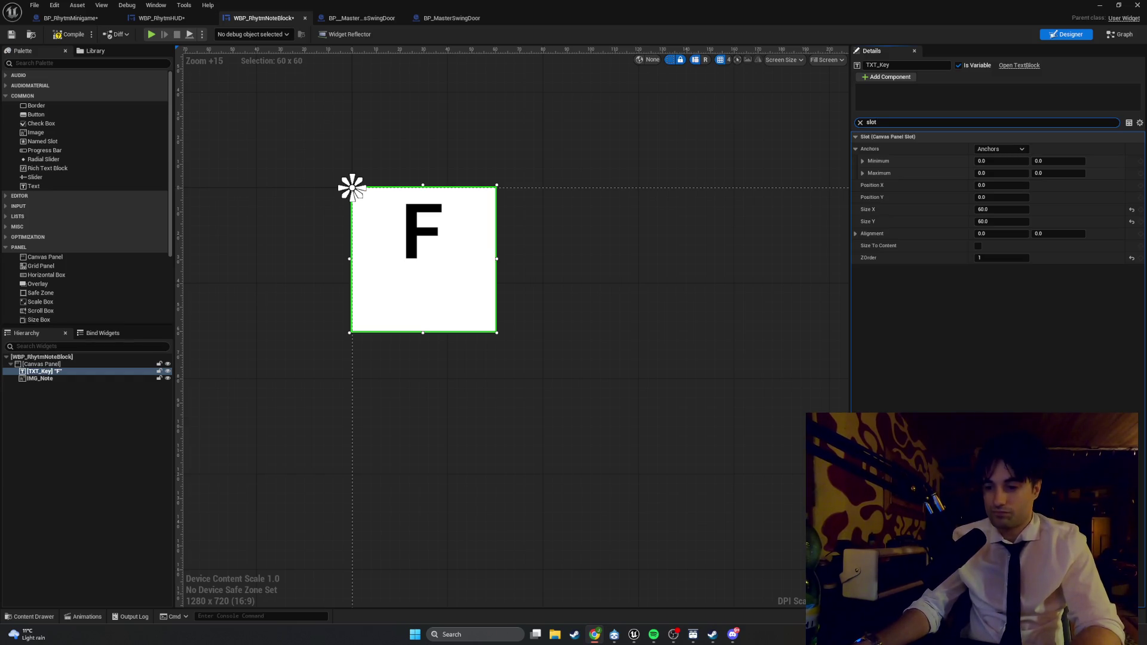
key("alt+Tab")
- Play-test the rhythm minigame, snip a region of the game screen, then stop the session
left_click(1100, 5)
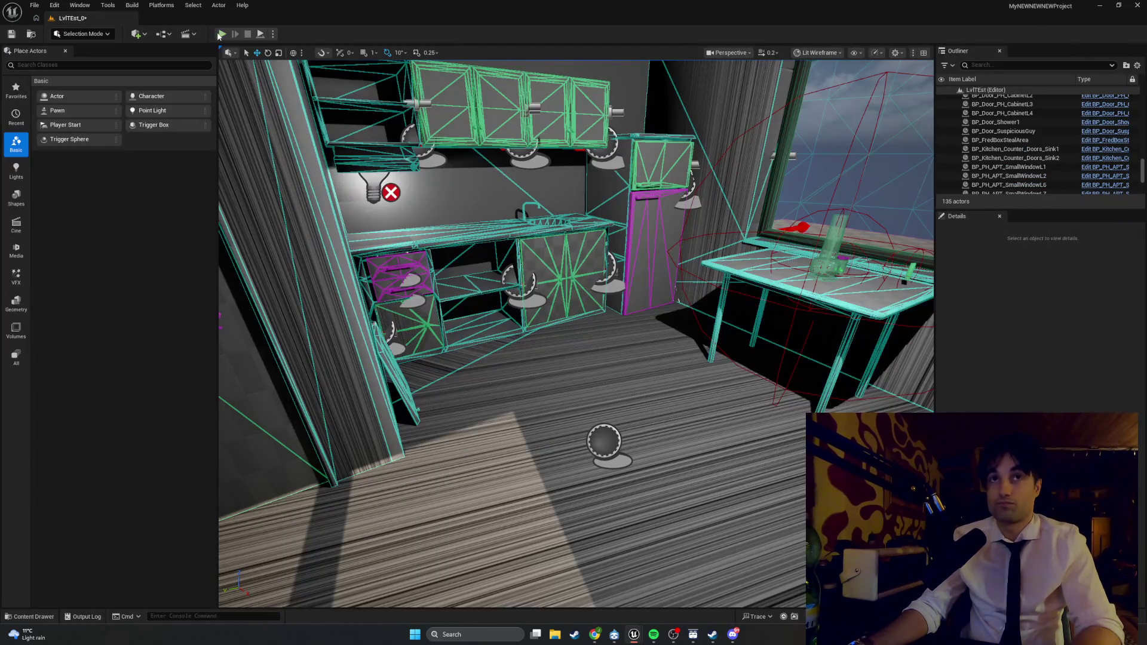
key("alt+p")
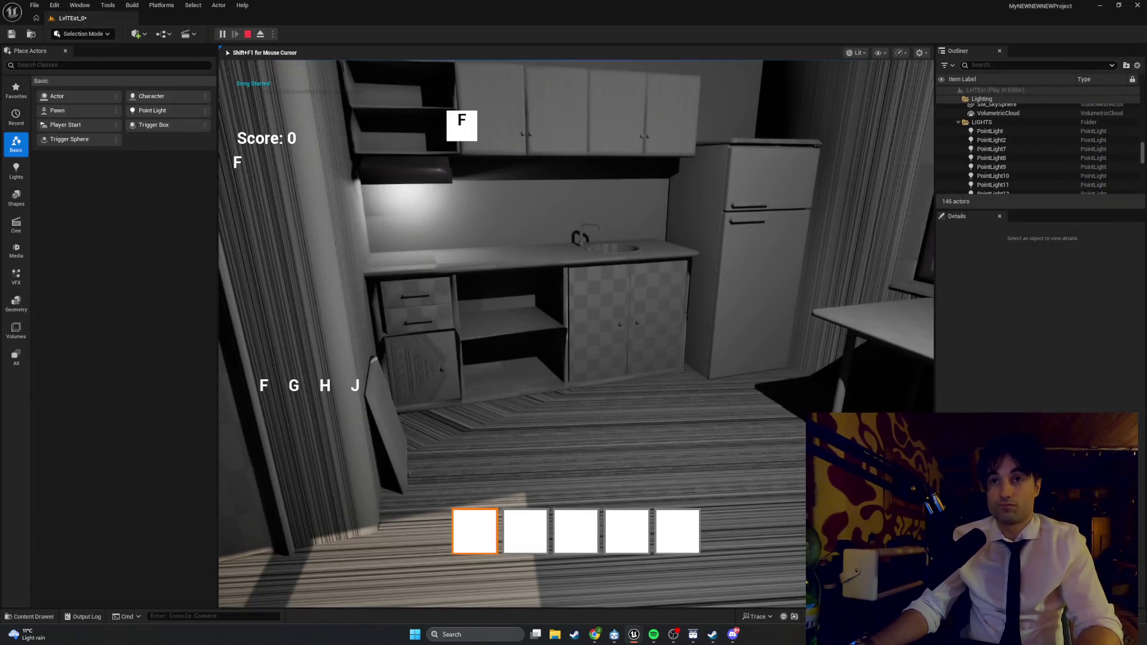
key("super+shift+s")
left_click_drag(597, 417, 215, 70)
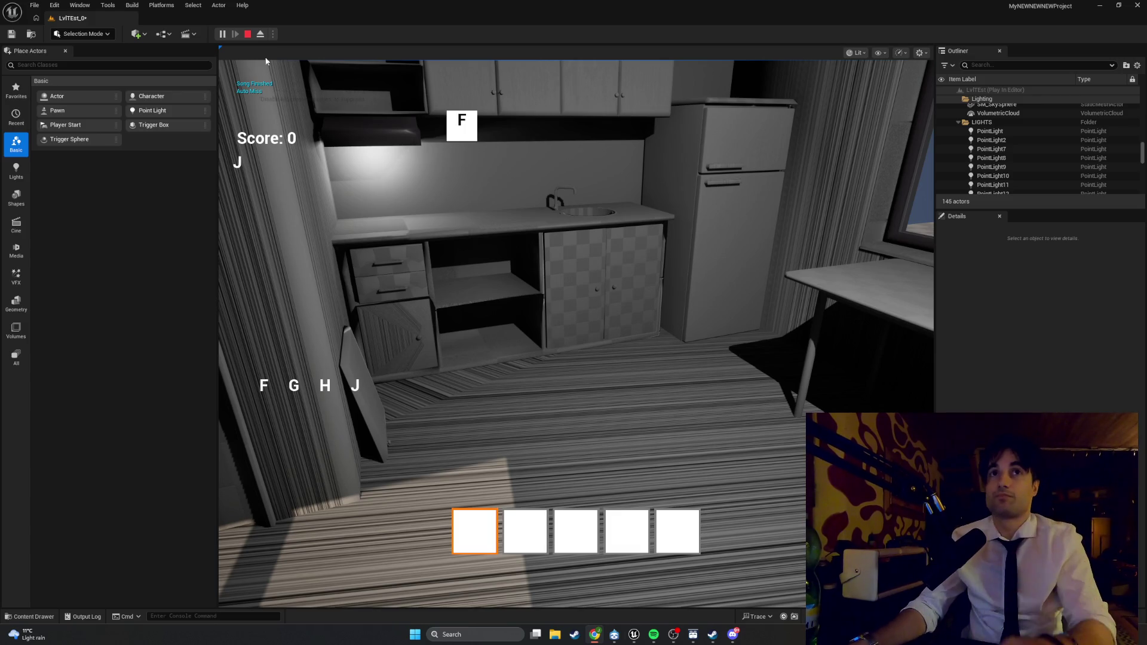
key("alt+Tab")
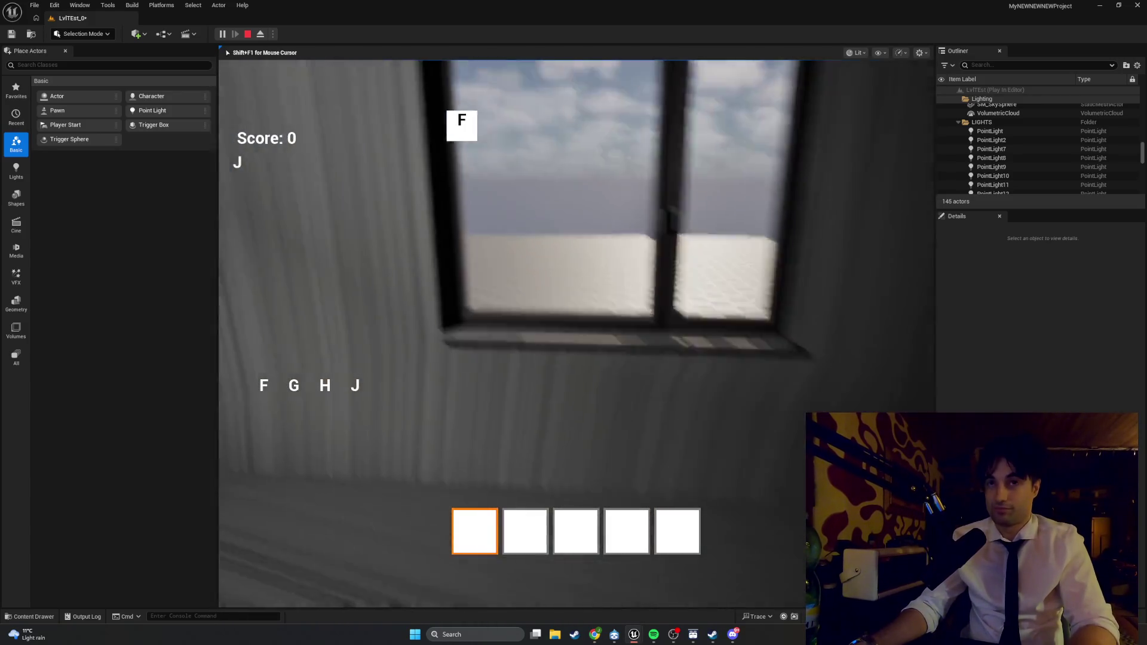
mouse_move(576, 333)
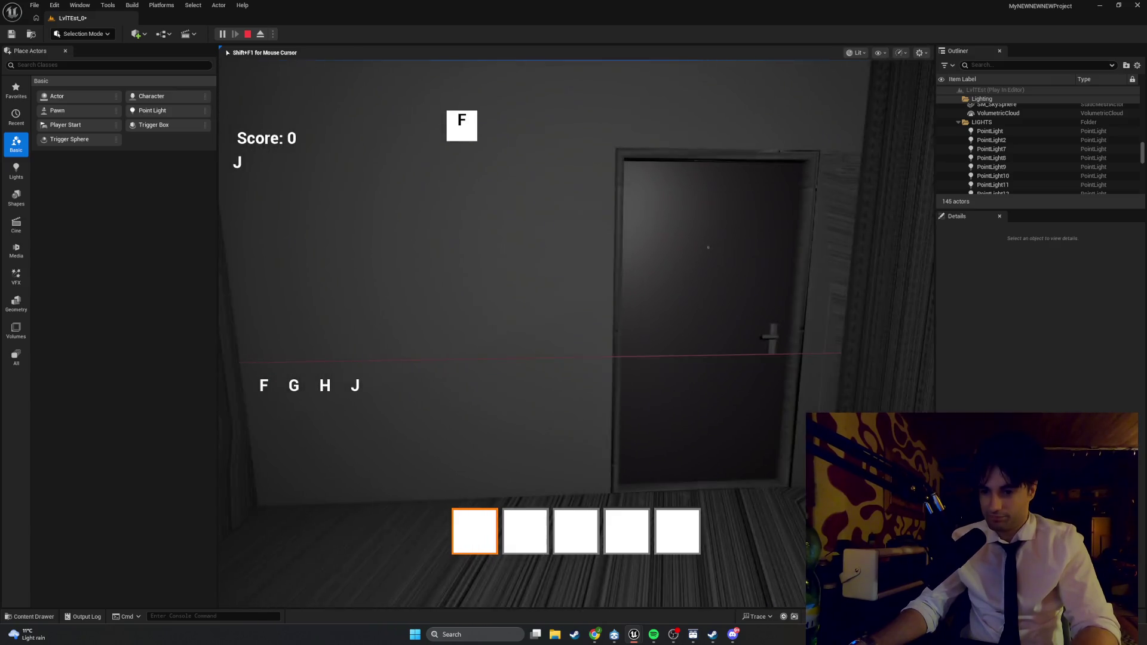
key("Escape")
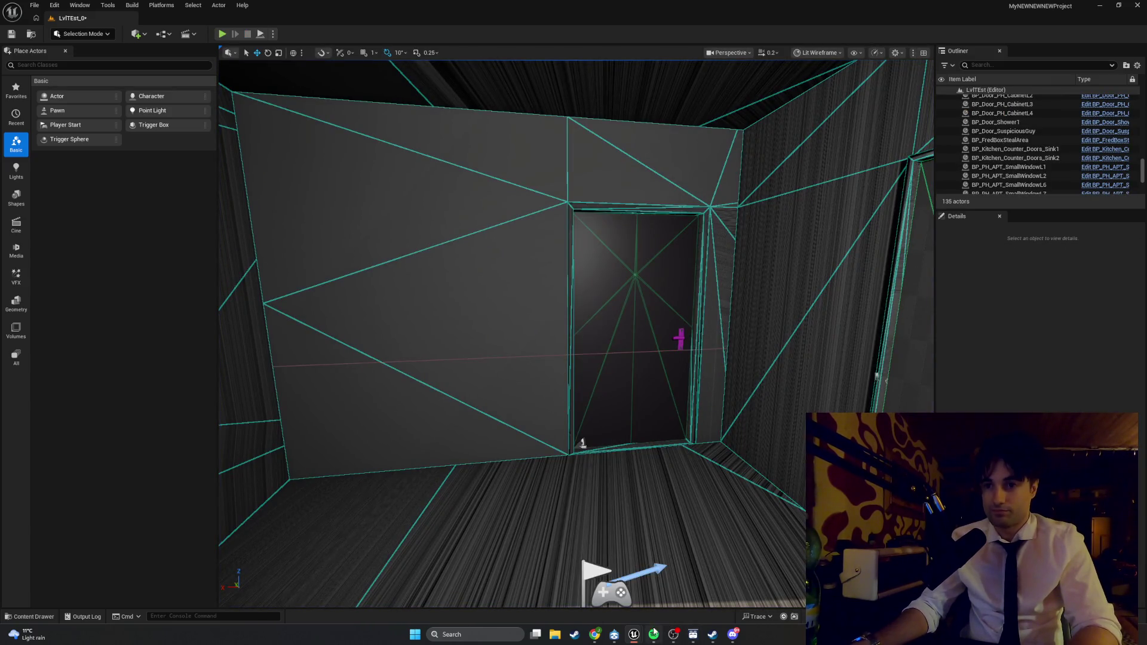
key("alt+Tab")
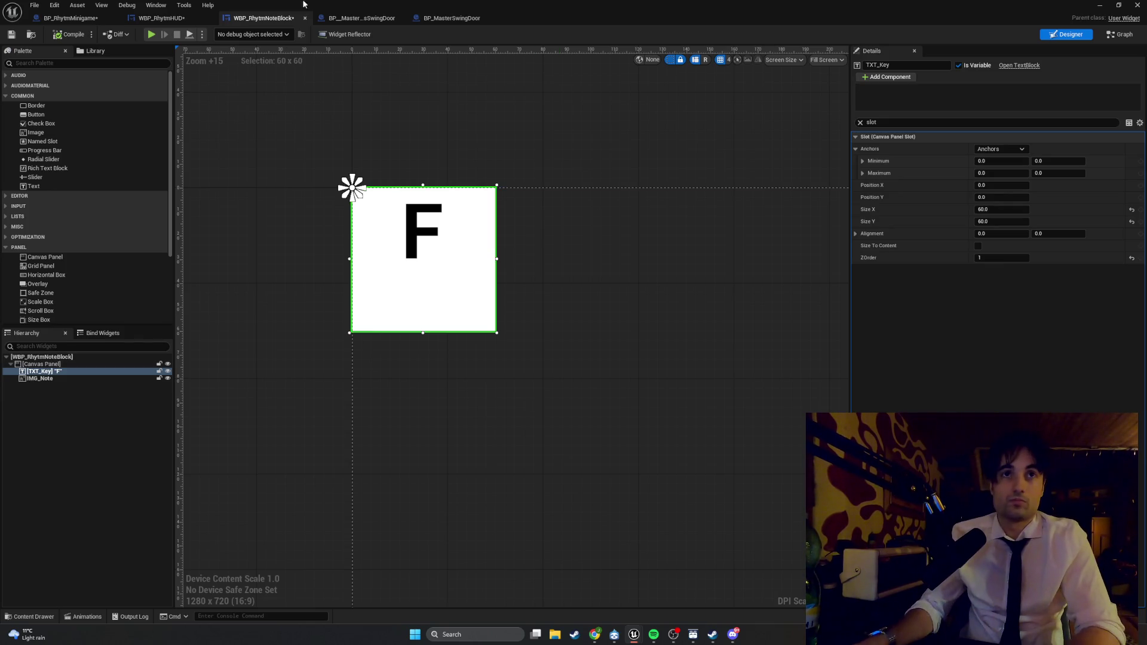
- Switch WBP_RhythmNoteBlock to its Graph view showing the SetNoteKey function
left_click(1122, 36)
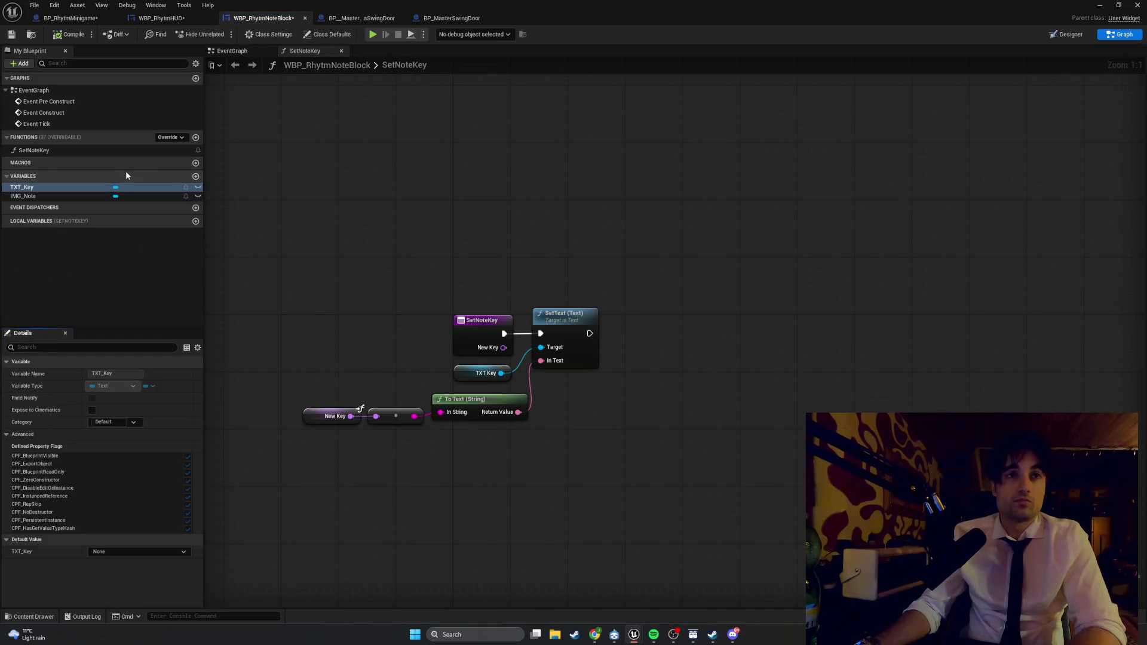
- Create a SetNotePosition function with a Float input named NewX
left_click(196, 138)
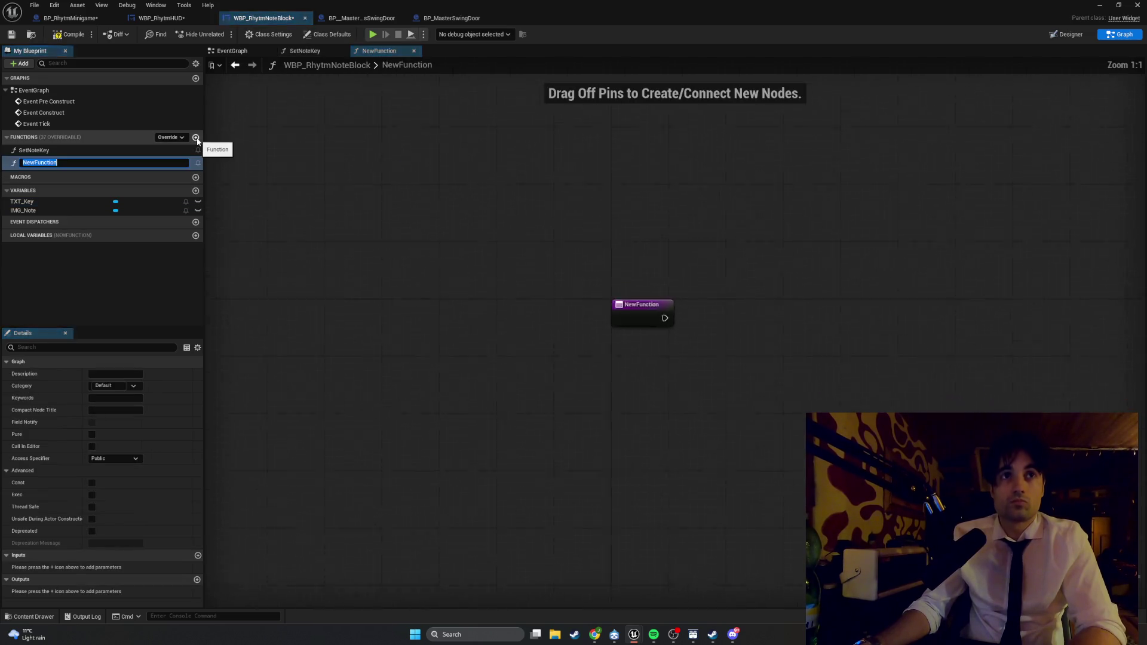
type("SetN")
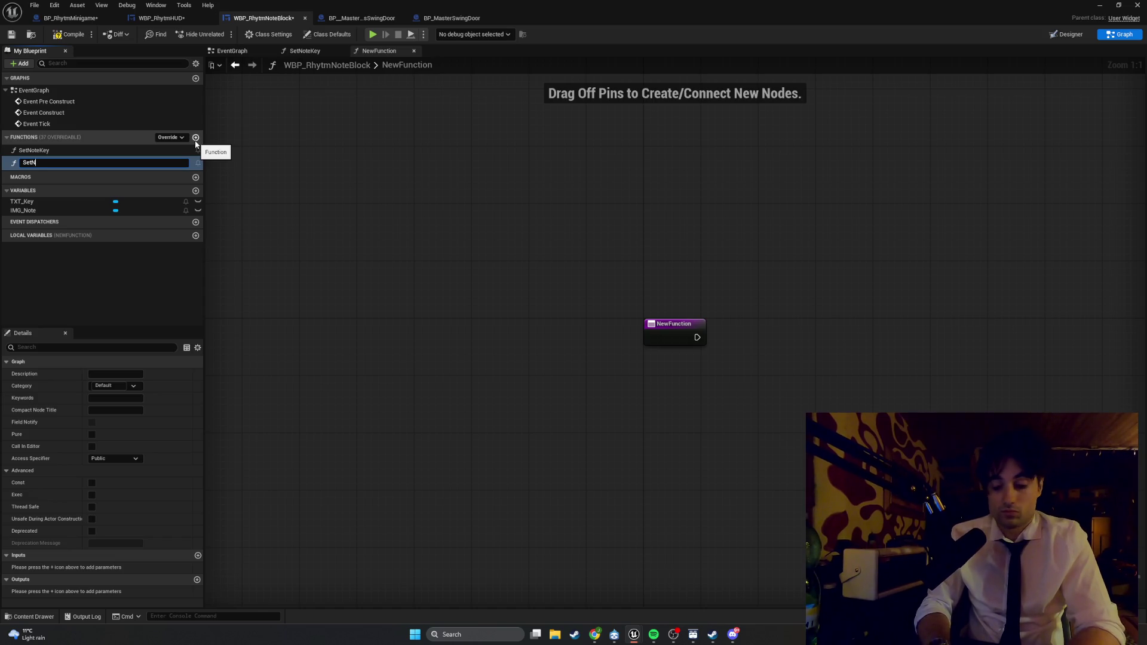
type("otePosition")
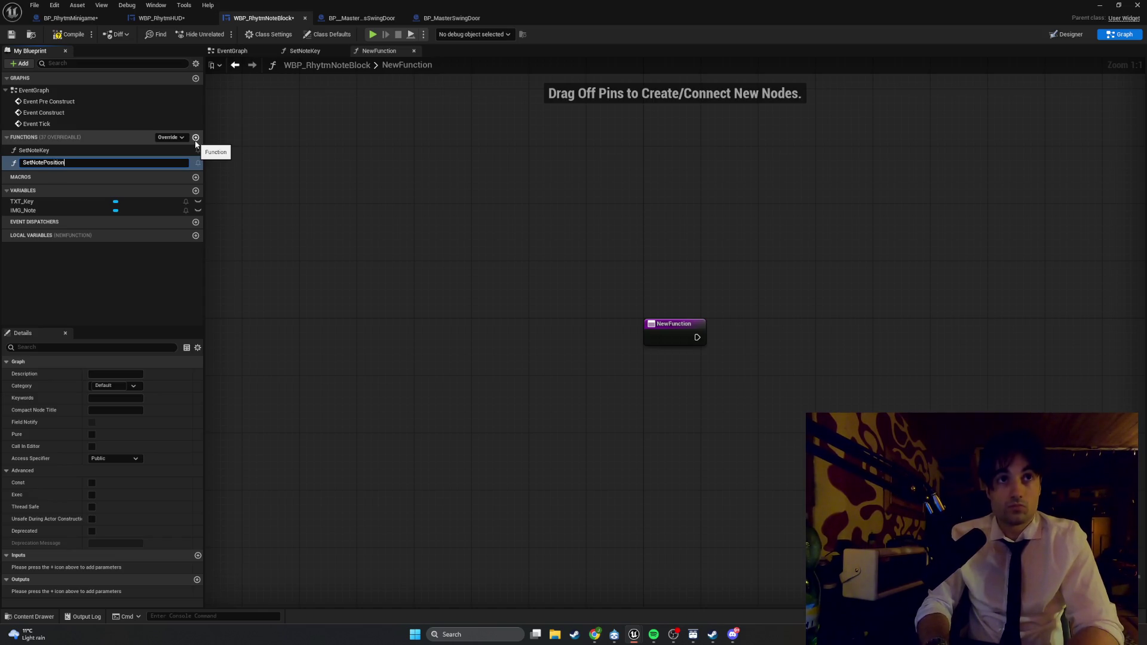
key("Return")
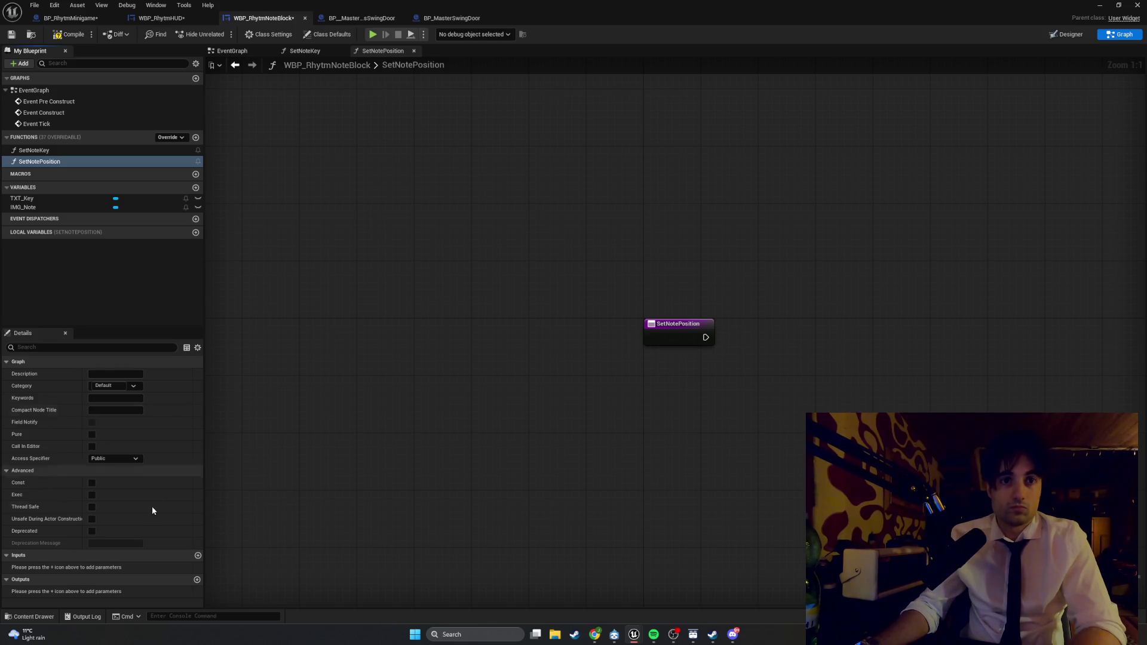
left_click(197, 558)
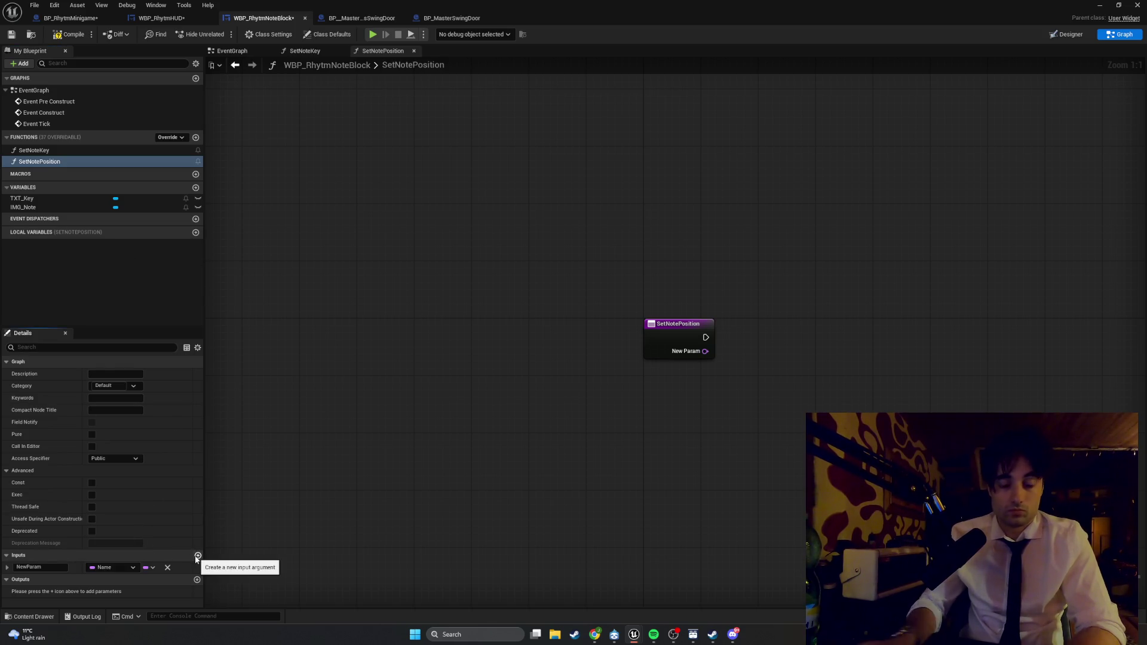
type("NewX")
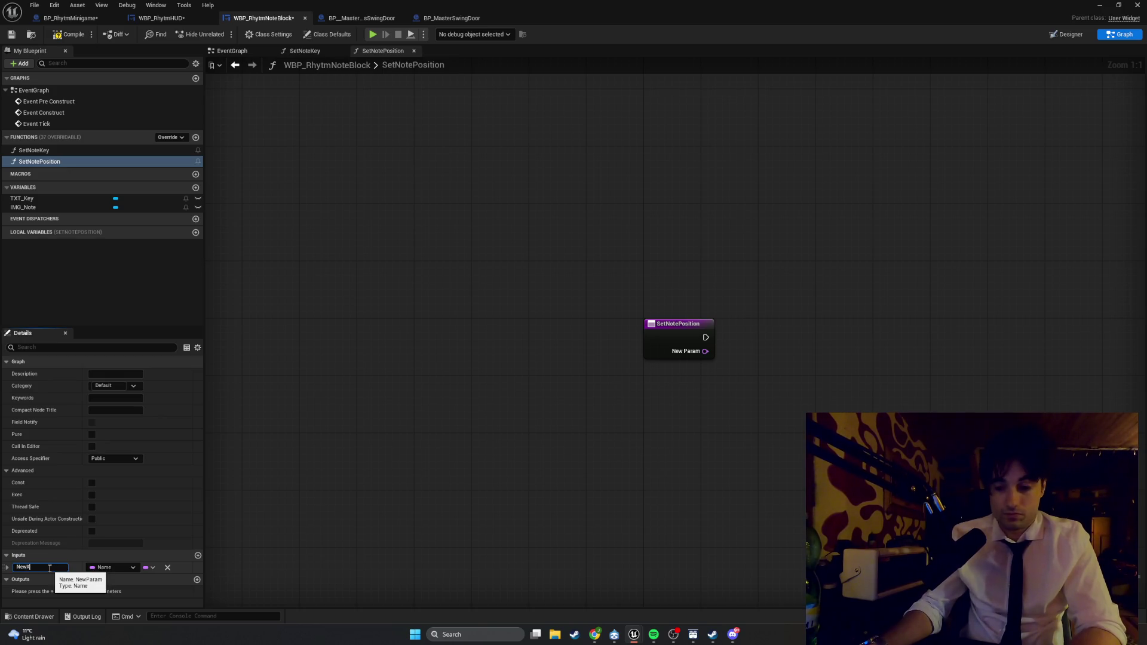
left_click(130, 571)
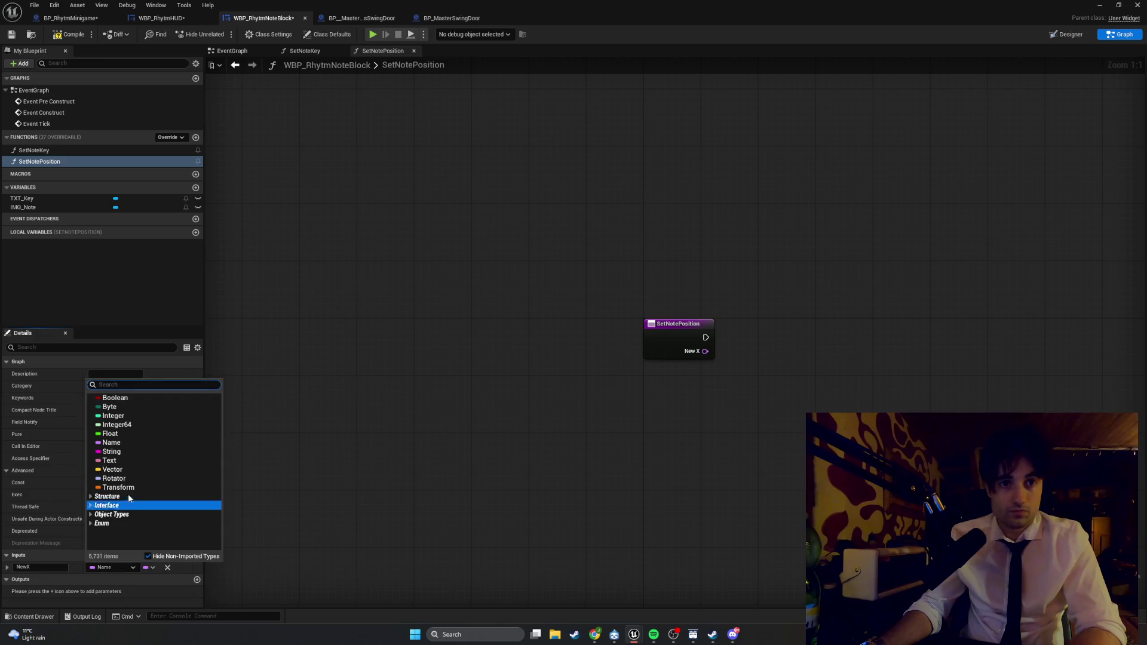
left_click(125, 433)
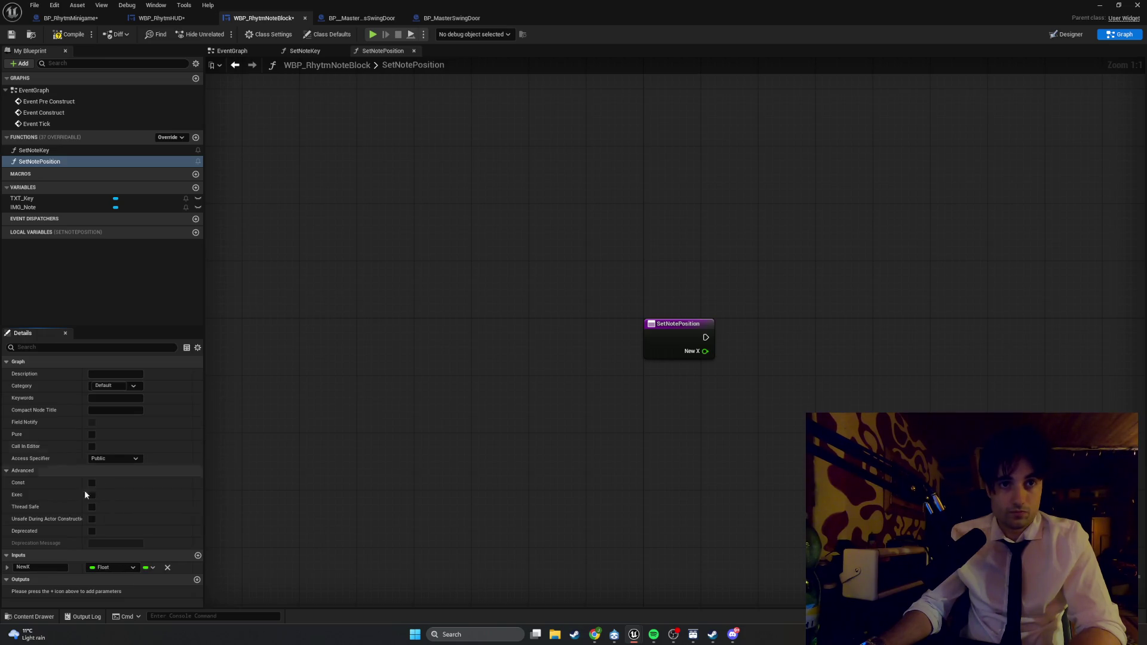
- Add a second input named NewY and compile the widget blueprint
left_click(198, 556)
double_click(60, 580)
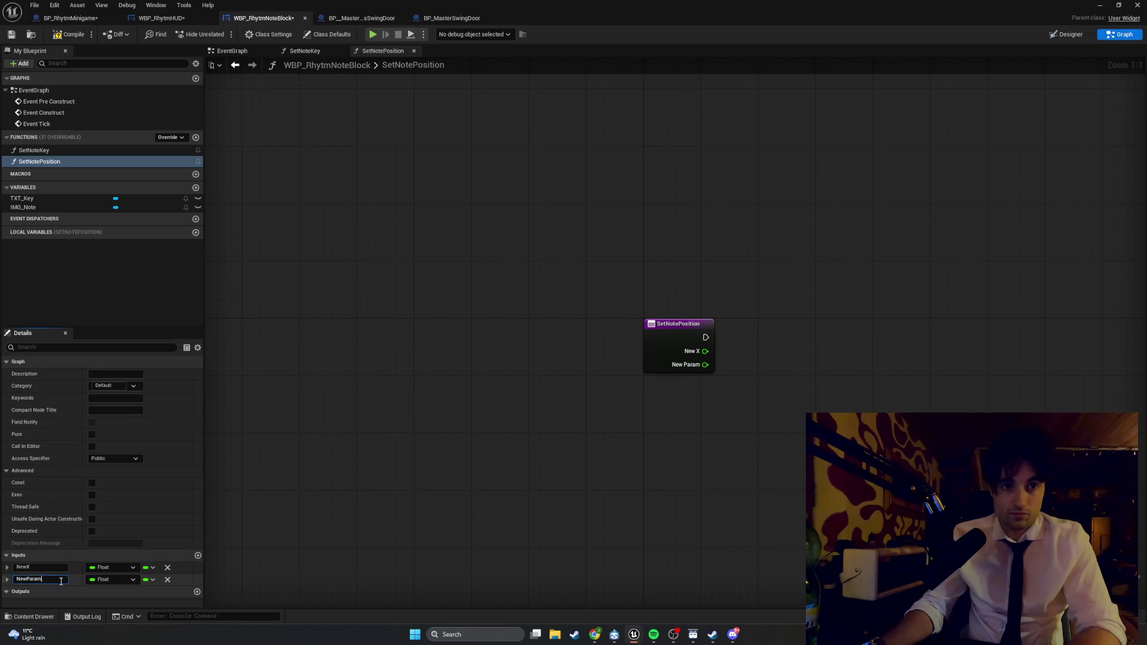
type("NewY")
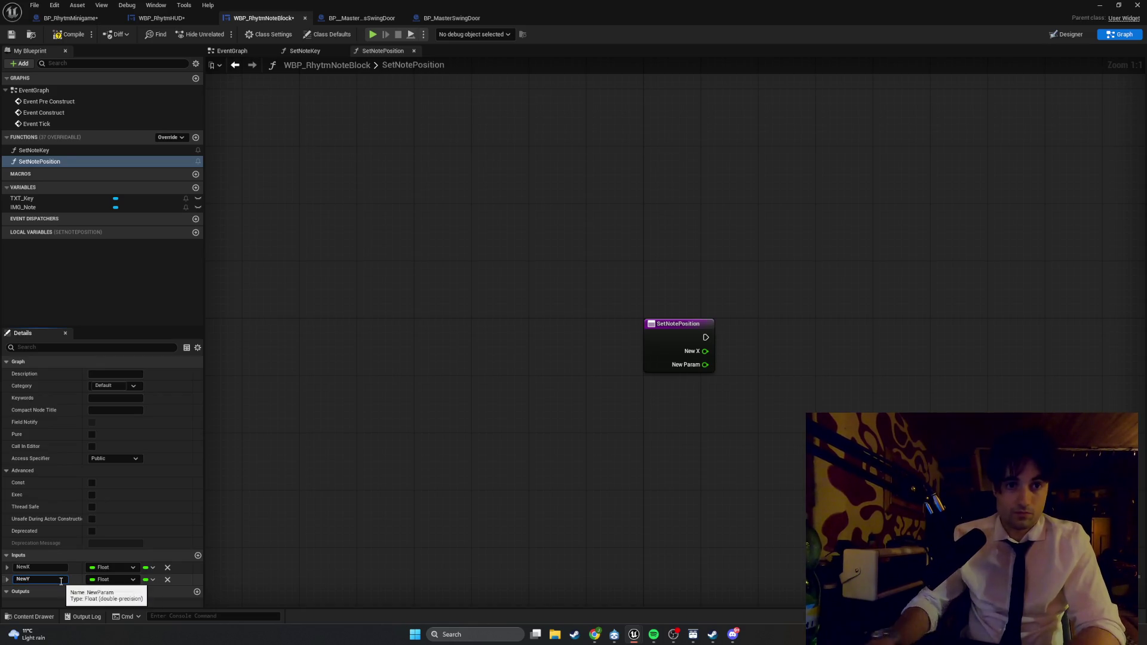
left_click(252, 522)
left_click(70, 34)
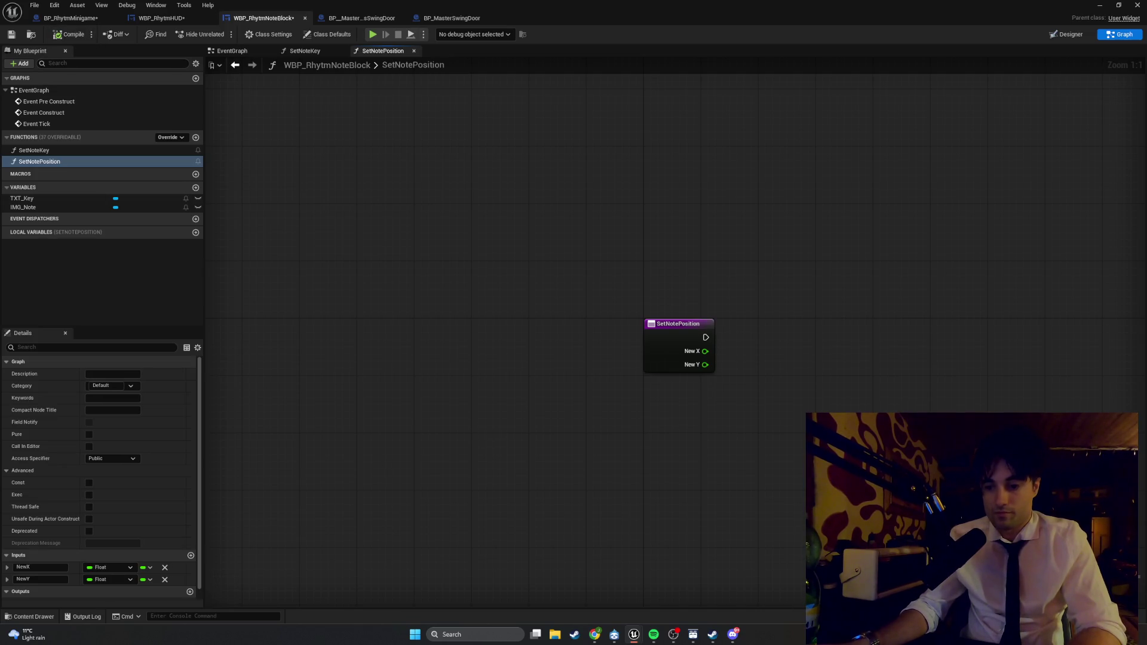
left_click_drag(793, 510, 612, 530)
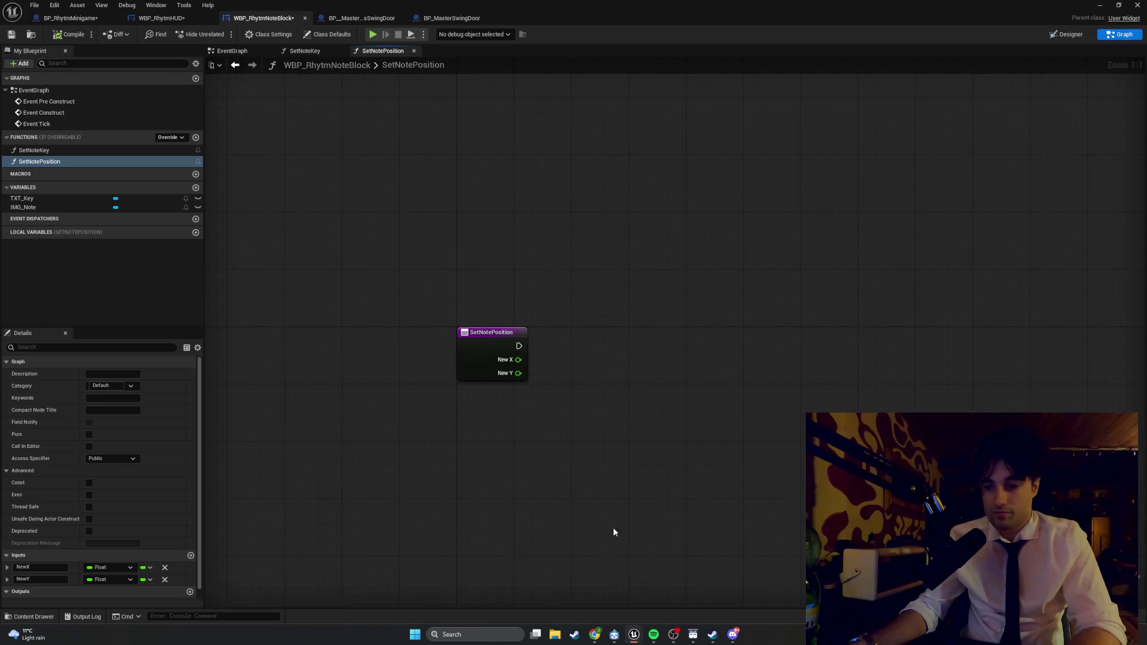
- Place a Slot as Canvas Slot node in the SetNotePosition graph
right_click(594, 422)
type("slot as")
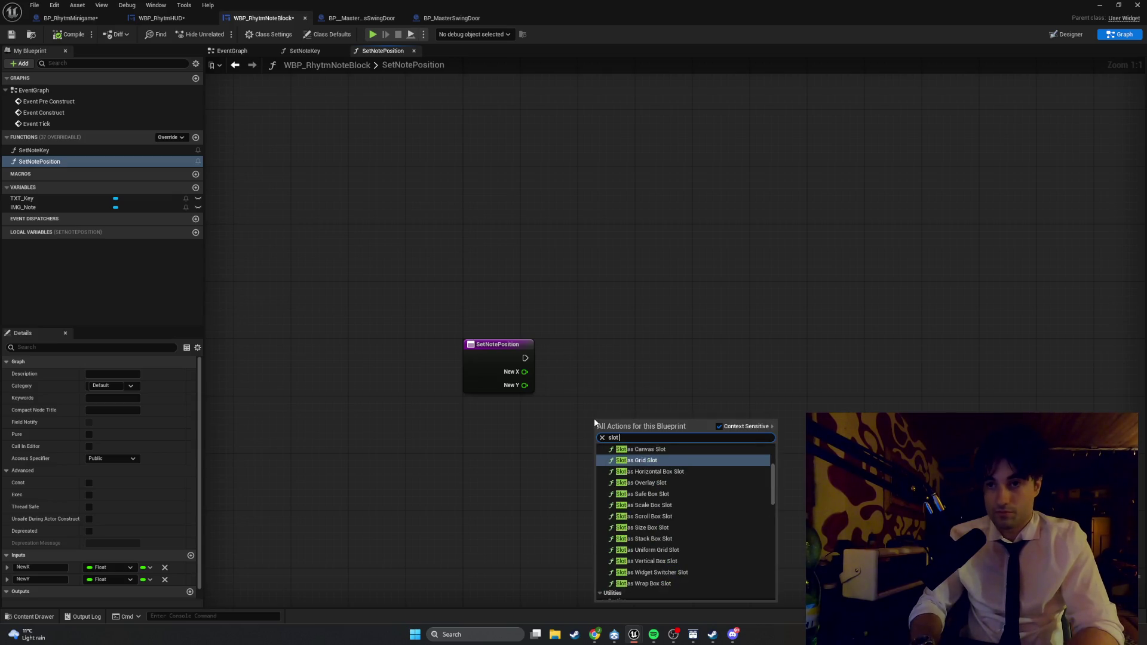
type(" canvas")
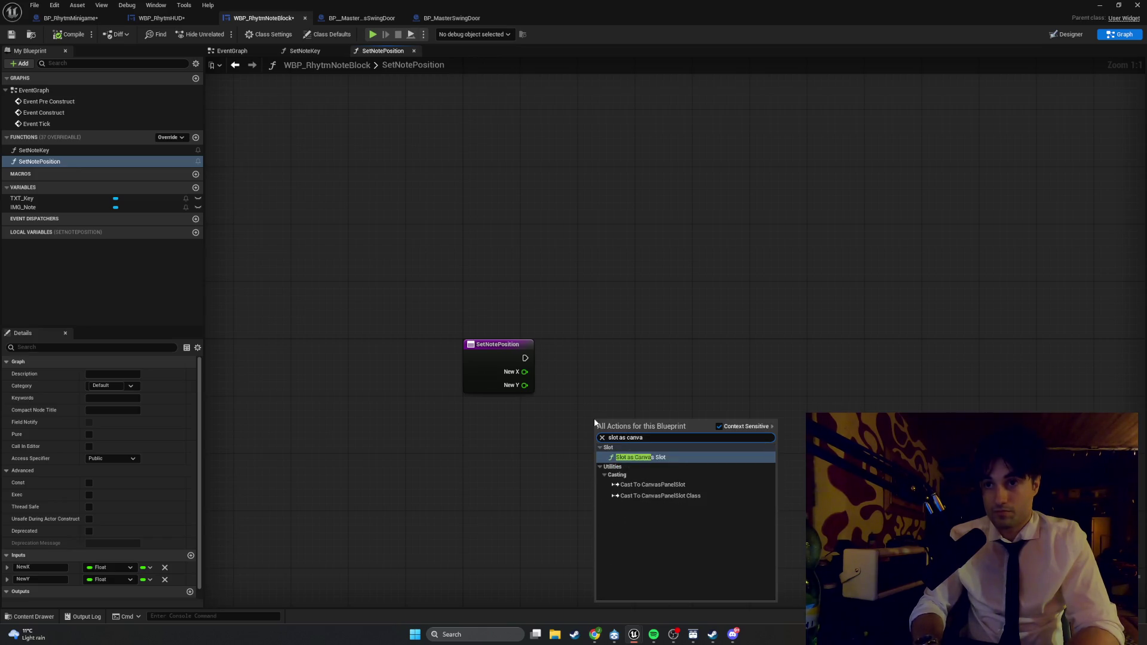
key("Return")
mouse_move(606, 421)
left_mouse_down()
mouse_move(543, 416)
mouse_move(601, 376)
mouse_move(494, 406)
left_mouse_up()
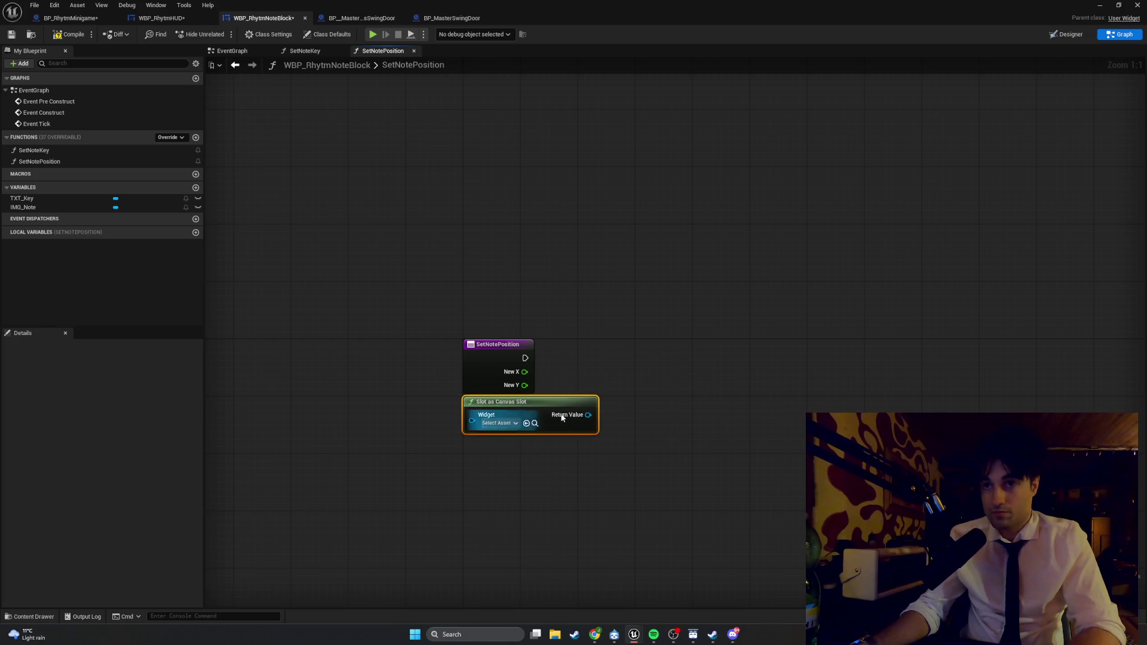
left_click(645, 384)
- Add Set Position from the canvas slot's Return Value and wire SetNotePosition's exec into it
right_click(646, 384)
type("set position")
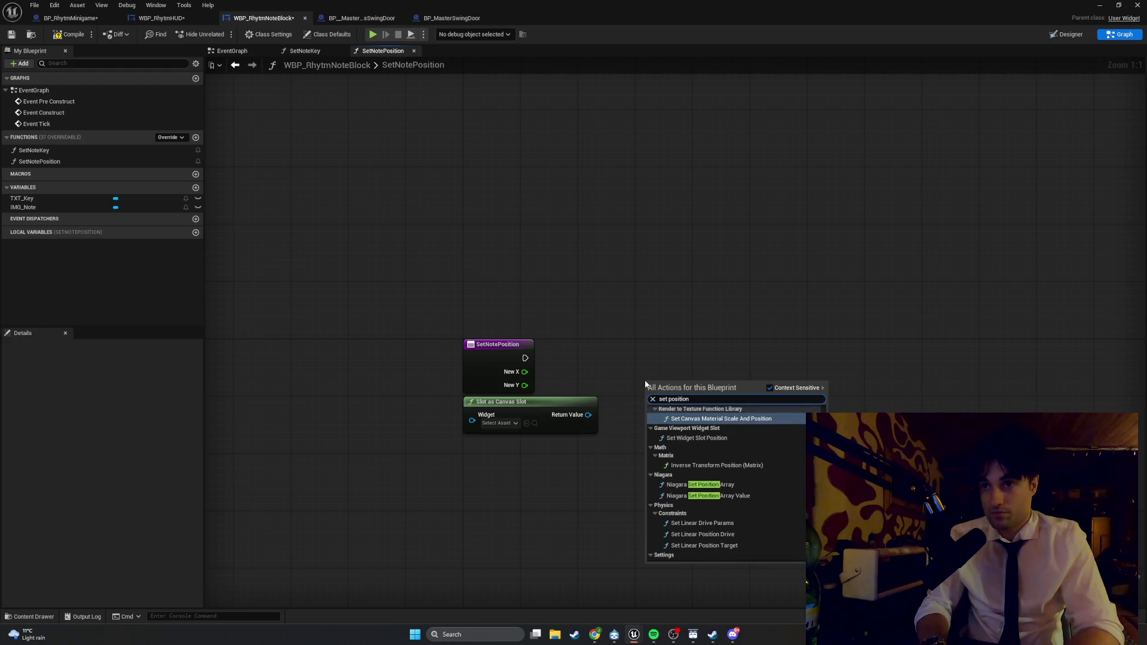
left_click(591, 403)
mouse_move(591, 402)
left_mouse_down()
mouse_move(612, 405)
mouse_move(554, 424)
mouse_move(635, 387)
mouse_move(614, 344)
left_mouse_up()
type("set posi")
key("Return")
left_click_drag(525, 357, 616, 365)
left_click_drag(496, 423, 503, 416)
left_click_drag(654, 345, 654, 338)
left_click(702, 427)
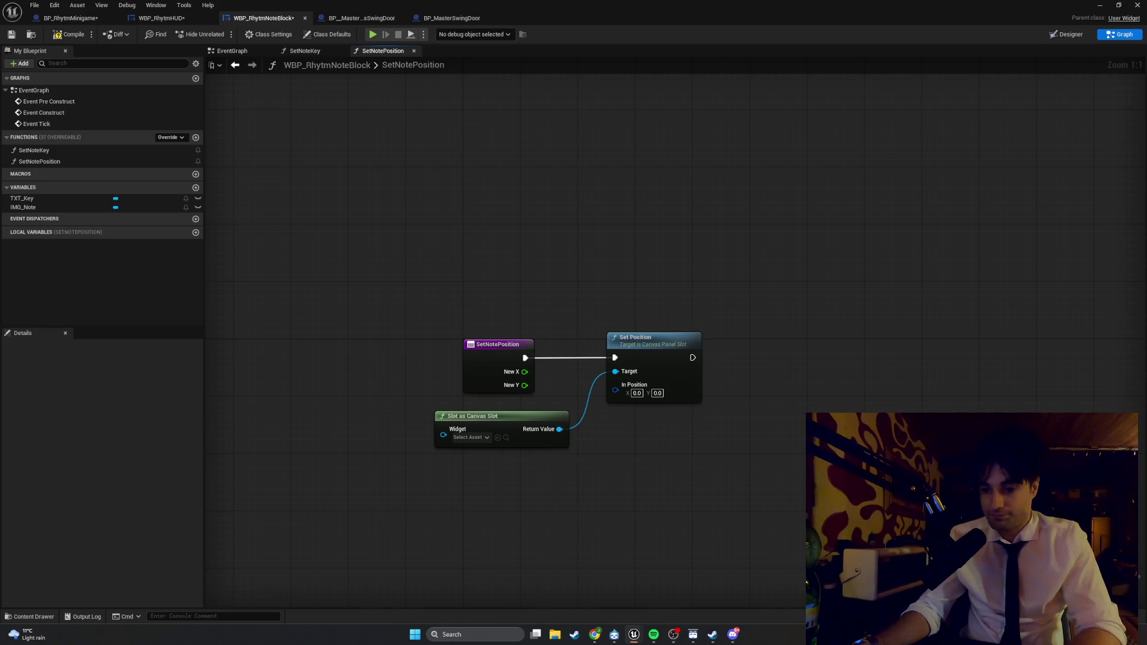
key("super+shift+s")
mouse_move(837, 524)
left_mouse_down()
mouse_move(328, 328)
mouse_move(328, 301)
left_mouse_up()
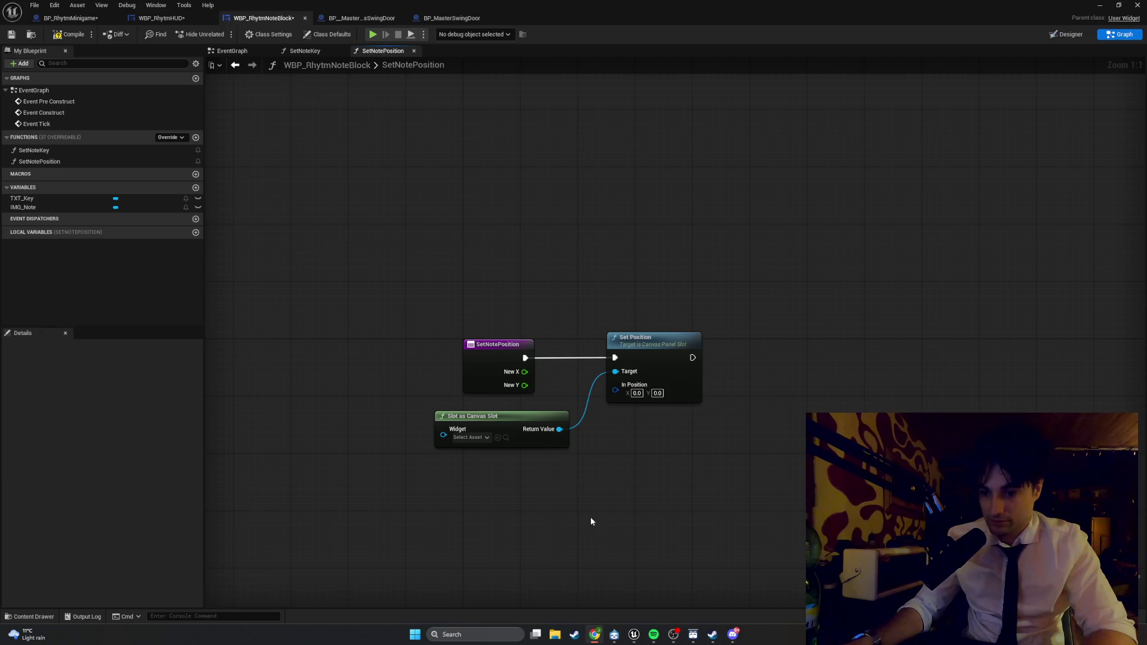
- Add a Make Vector 2D node and arrange it beneath the Slot as Canvas Slot node
right_click(642, 533)
type("make vector")
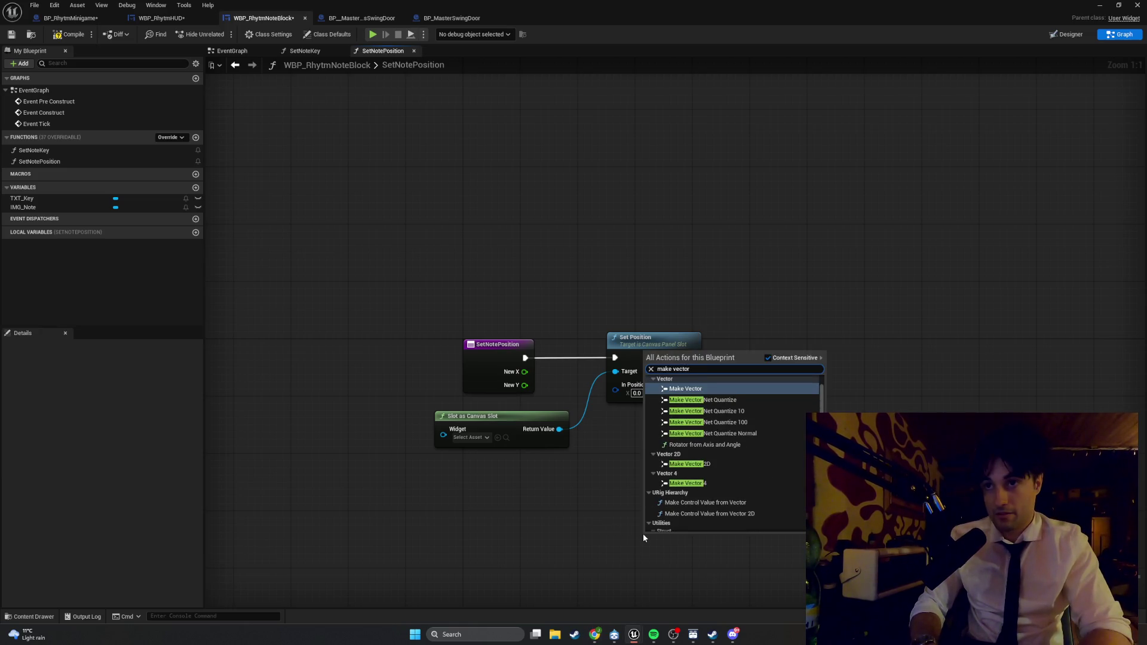
left_click(709, 464)
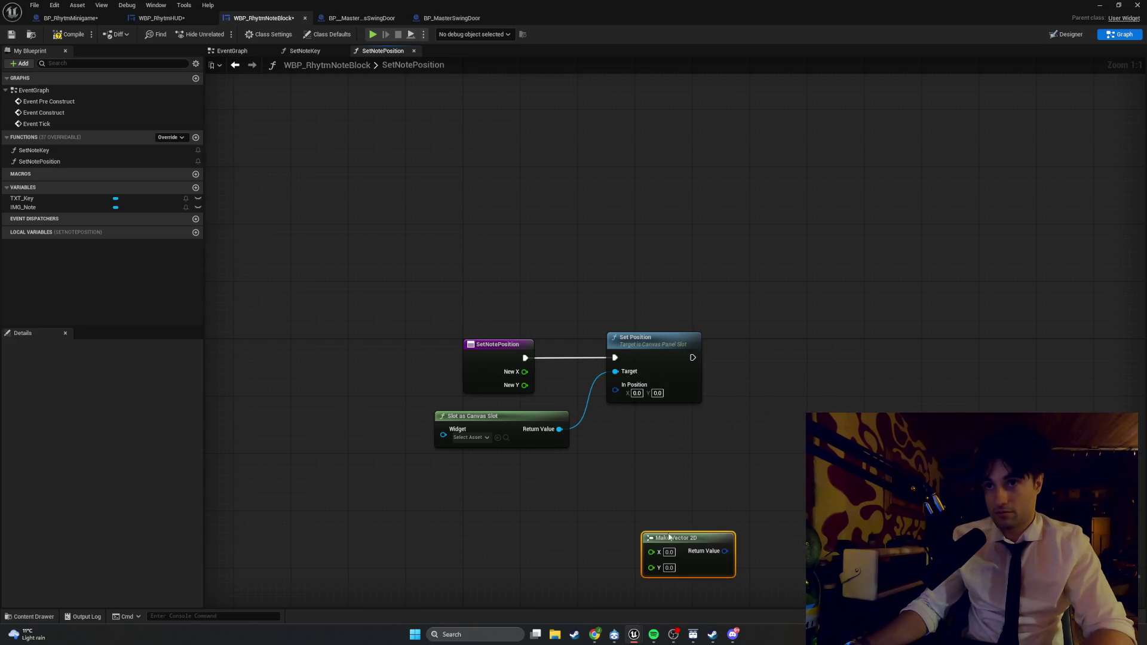
right_click(663, 525)
left_click(509, 476)
mouse_move(700, 468)
left_mouse_down()
mouse_move(577, 337)
mouse_move(556, 358)
left_mouse_up()
left_click_drag(659, 341, 846, 341)
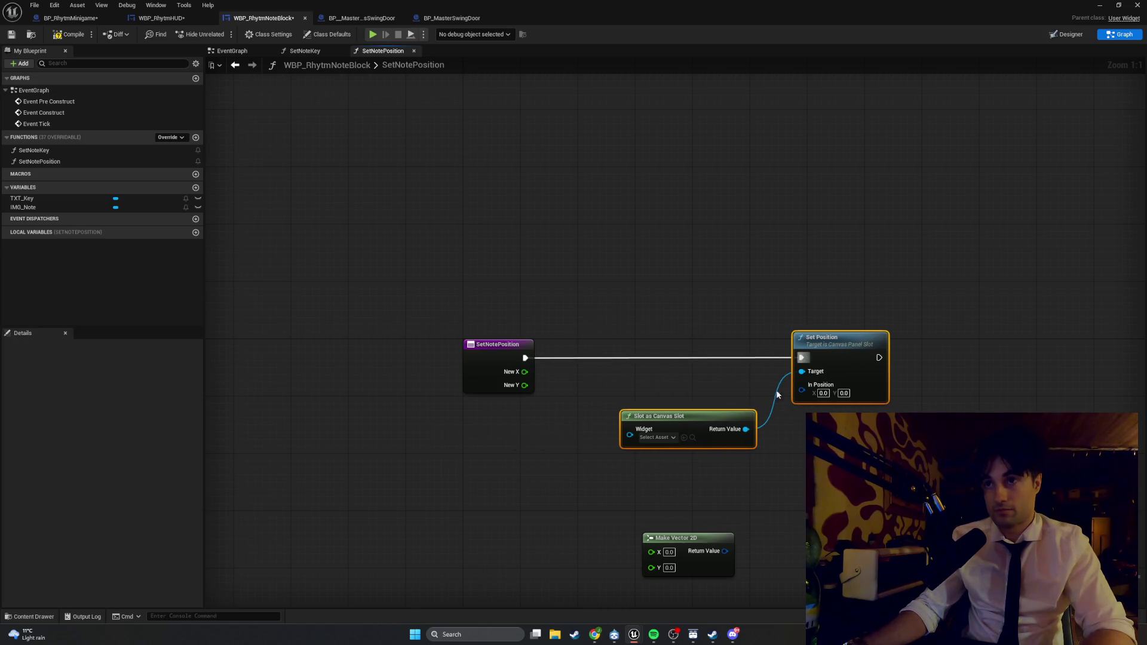
left_click_drag(687, 415, 674, 375)
left_click(683, 392)
left_click_drag(687, 538, 643, 416)
- Wire New X and New Y into Make Vector 2D, feeding Set Position's In Position
mouse_move(525, 372)
left_mouse_down()
mouse_move(602, 447)
mouse_move(609, 430)
mouse_move(531, 394)
mouse_move(608, 443)
left_mouse_up()
left_click_drag(682, 429, 794, 391)
left_click_drag(689, 378, 660, 377)
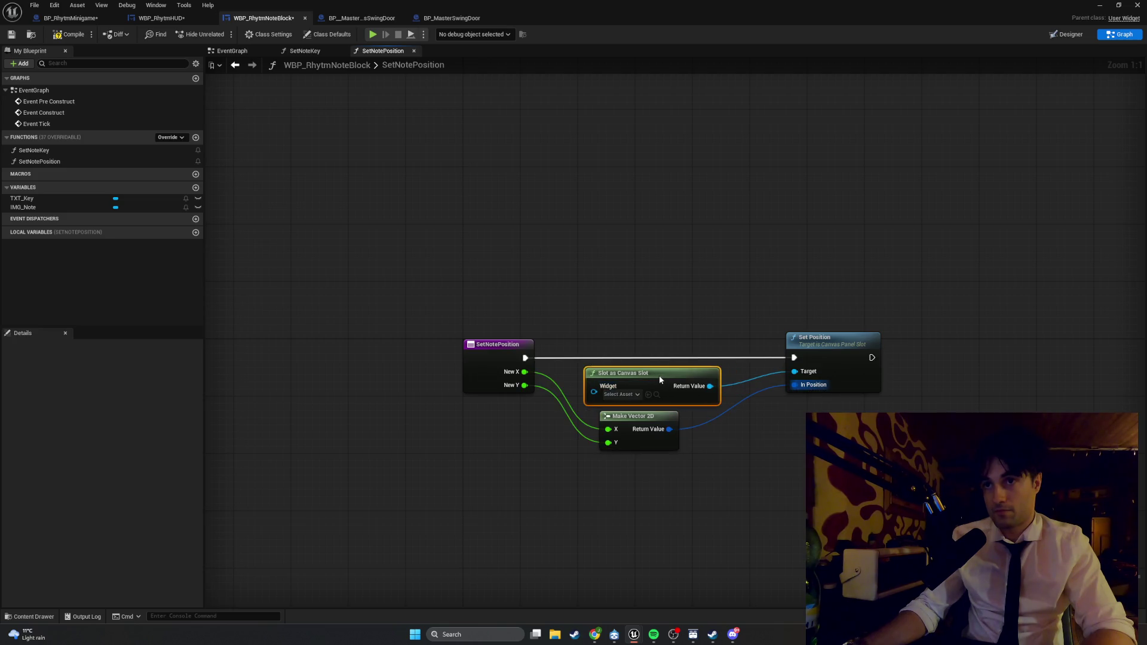
mouse_move(625, 421)
left_mouse_down()
mouse_move(603, 423)
mouse_move(674, 419)
left_mouse_up()
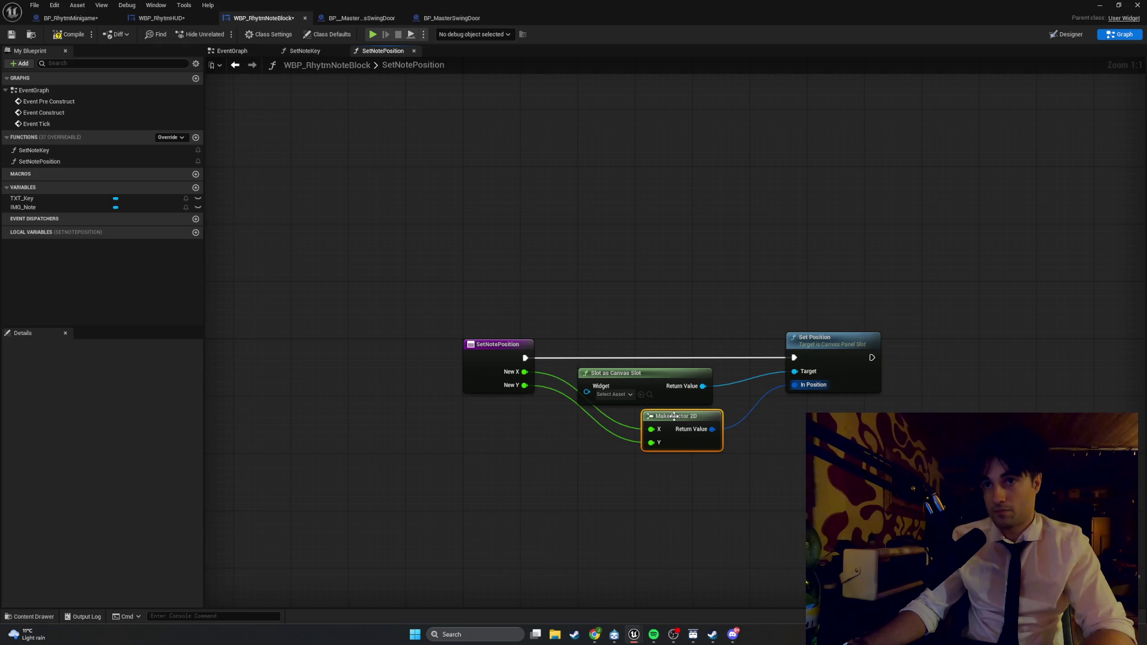
- Add reroute points on the New X and New Y wires and align the nodes
double_click(567, 397)
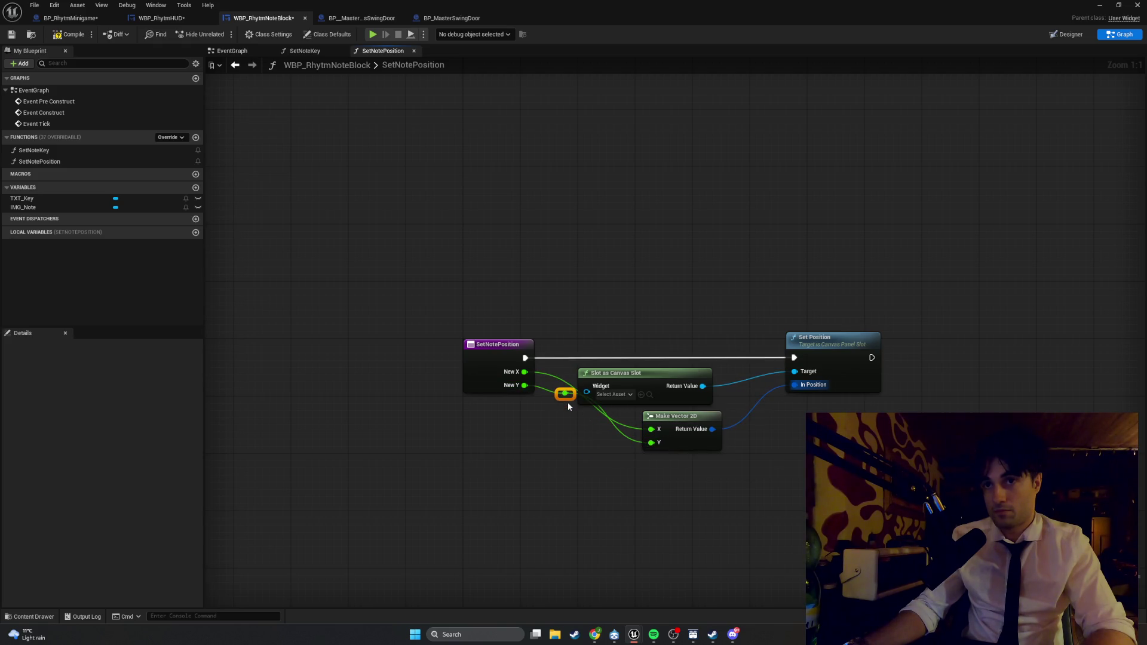
left_click_drag(568, 399, 575, 446)
double_click(565, 381)
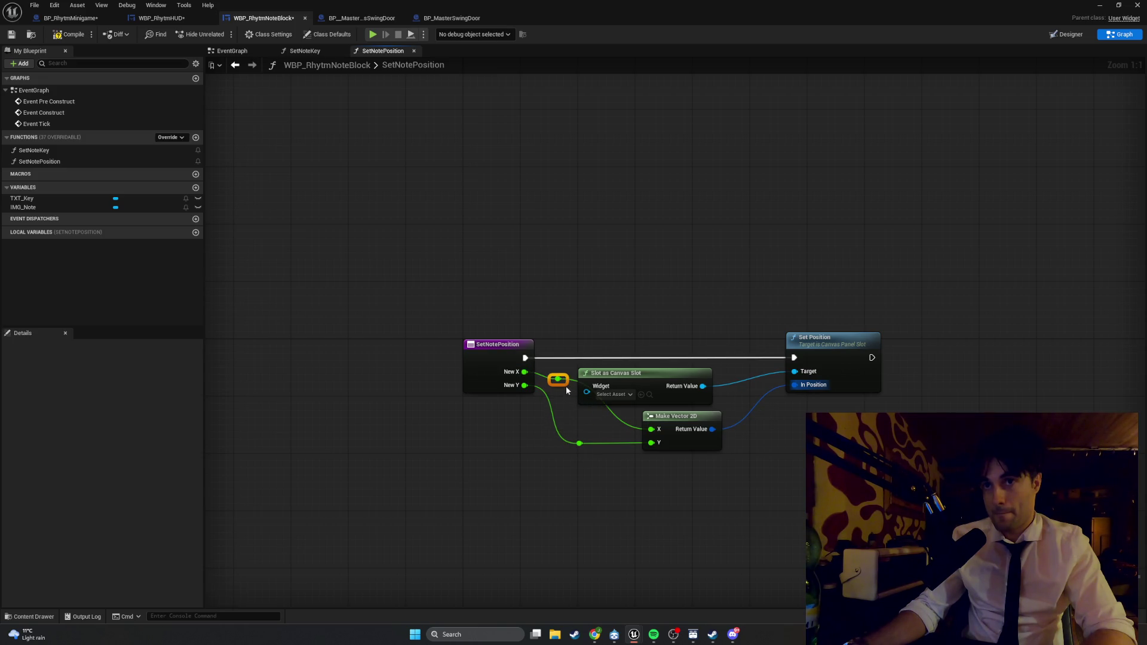
left_click_drag(565, 386, 592, 435)
mouse_move(913, 463)
left_mouse_down()
mouse_move(596, 303)
mouse_move(573, 308)
left_mouse_up()
left_click_drag(603, 373, 594, 377)
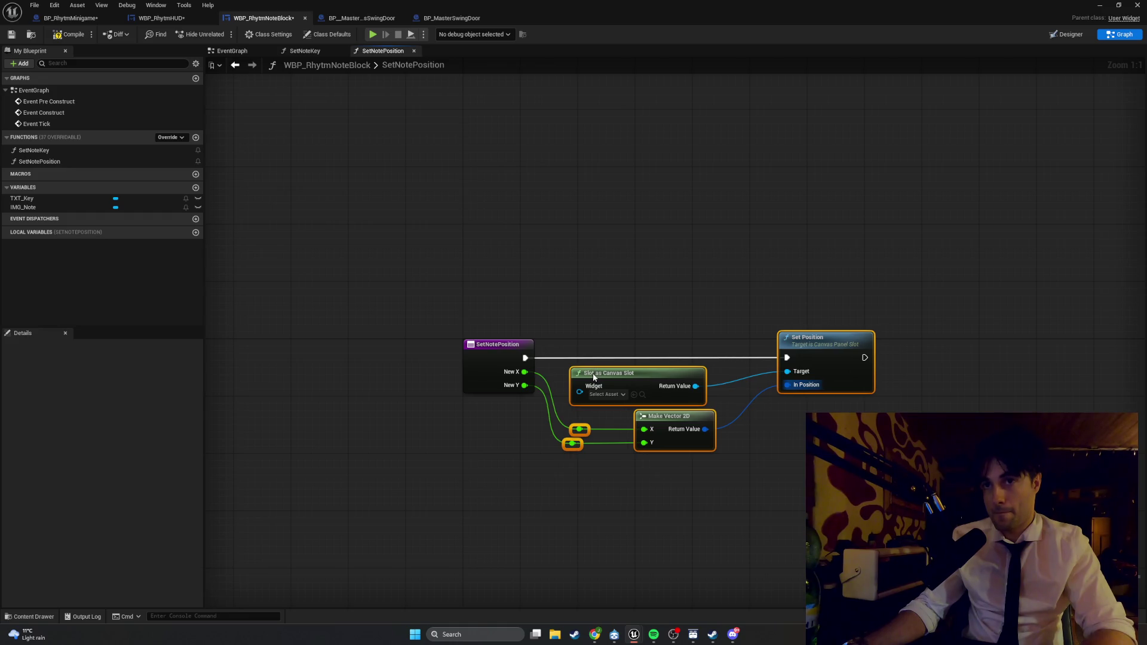
left_click(741, 366)
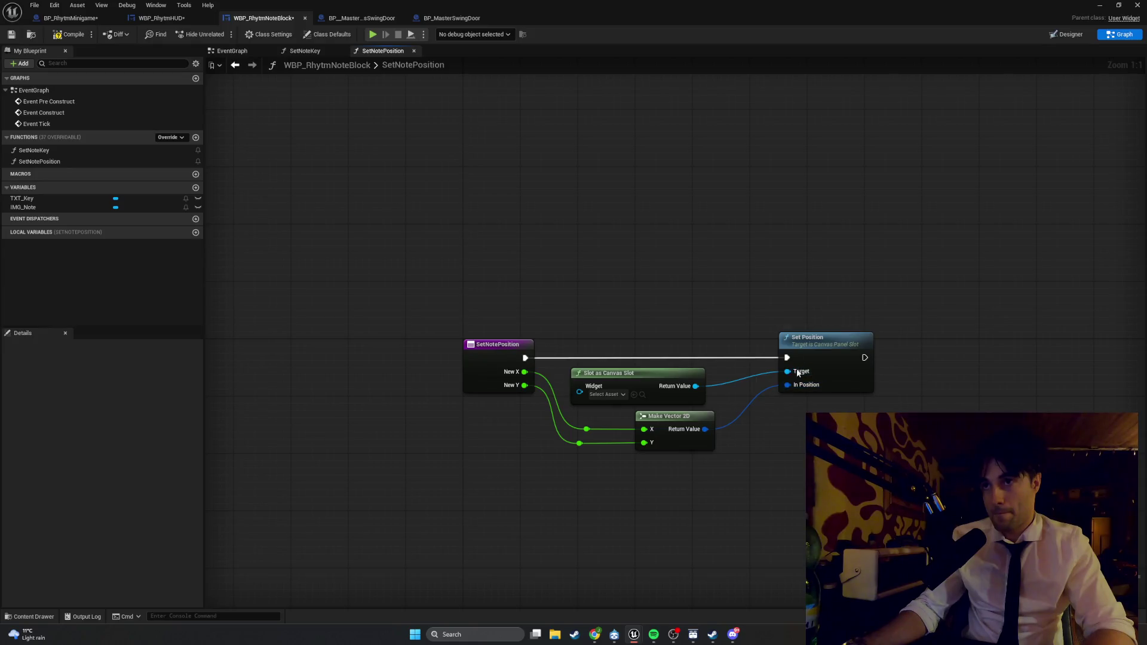
left_click_drag(802, 347, 751, 347)
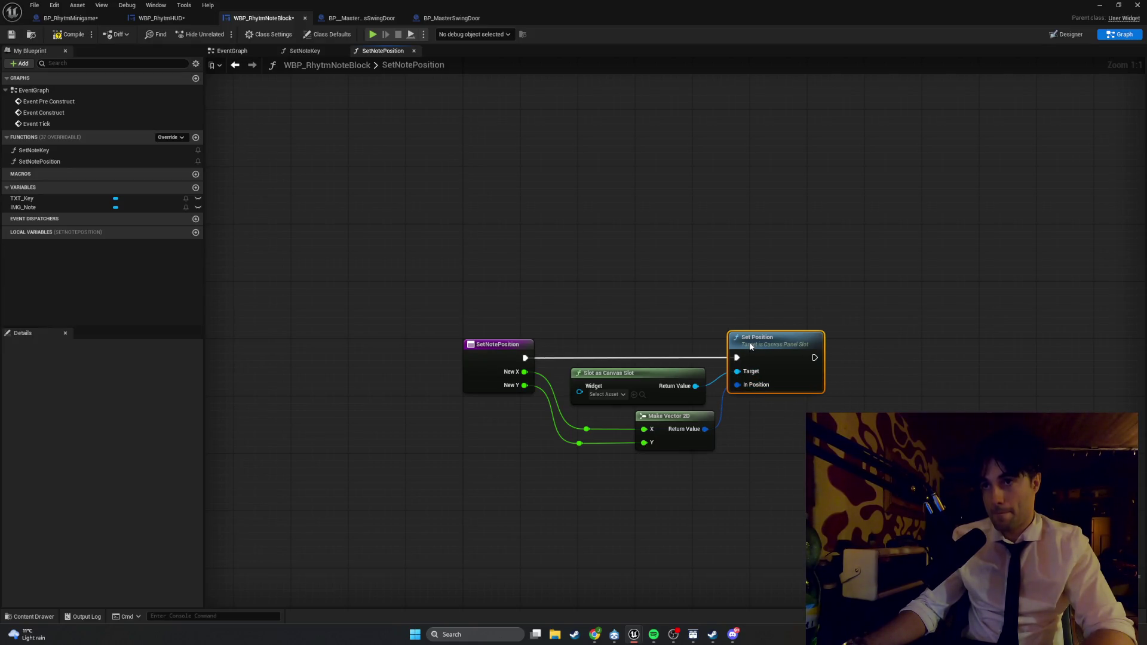
- Connect a 'Get a reference to self' node into Slot as Canvas Slot's Widget pin
left_click(791, 444)
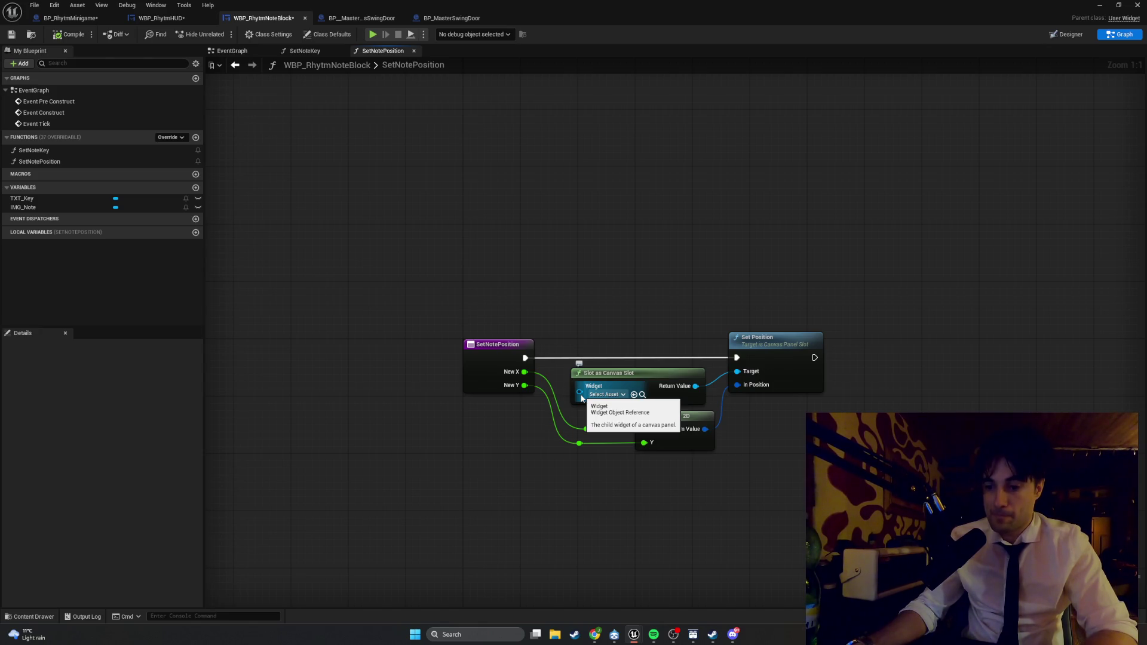
left_click(605, 395)
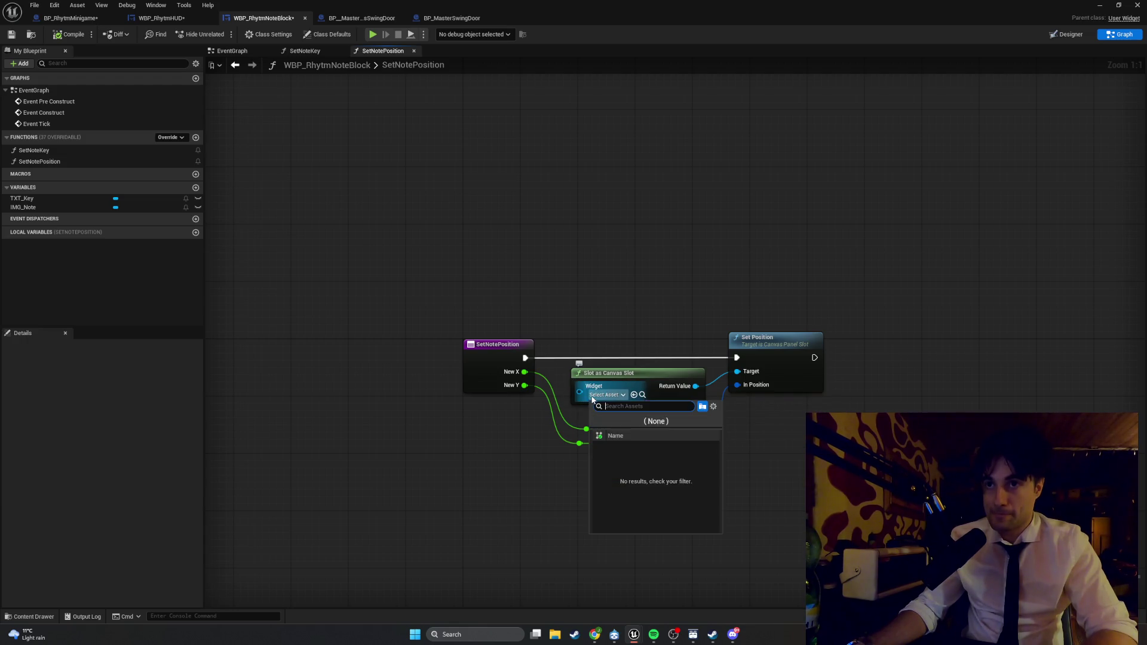
type("se")
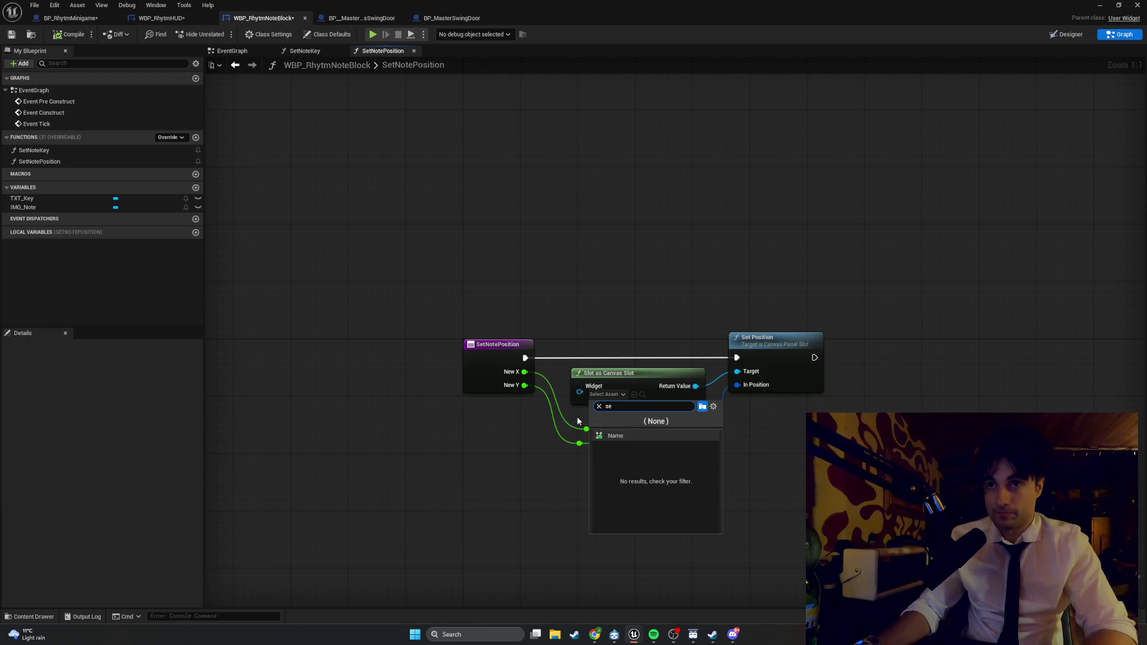
left_click(579, 411)
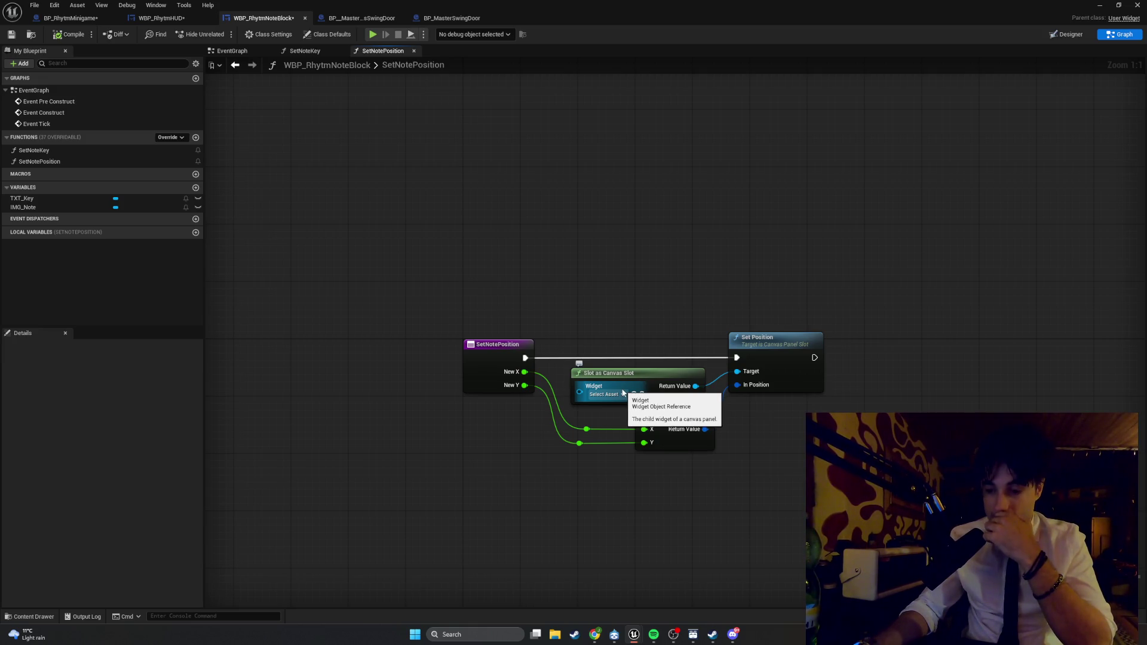
left_click_drag(580, 392, 558, 411)
type("s")
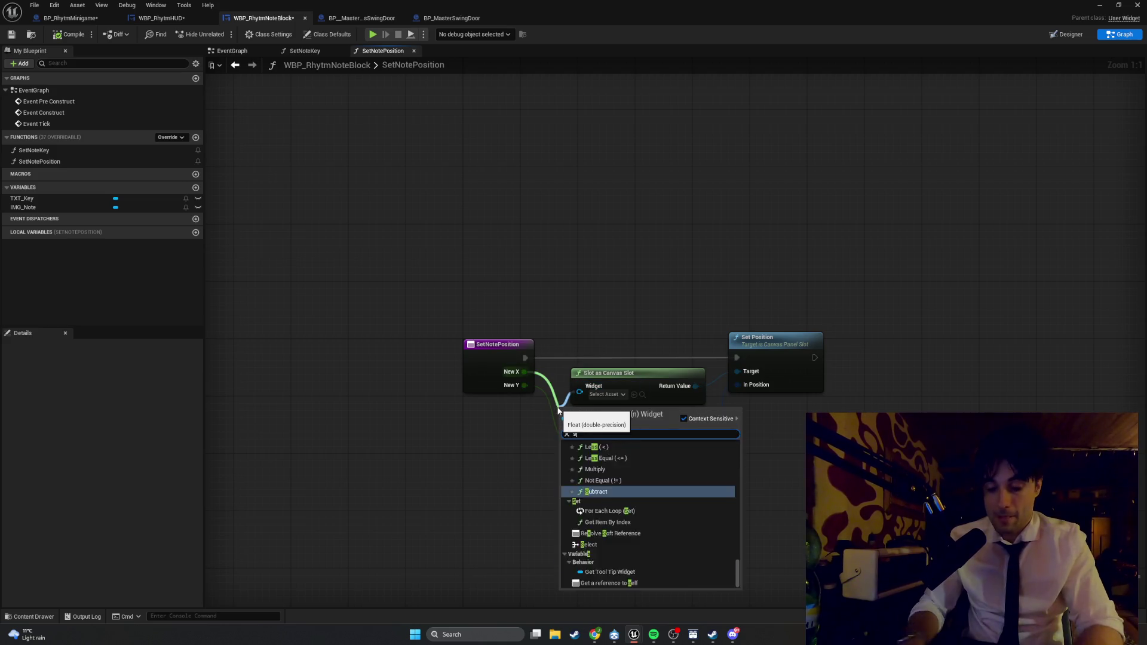
type("elf")
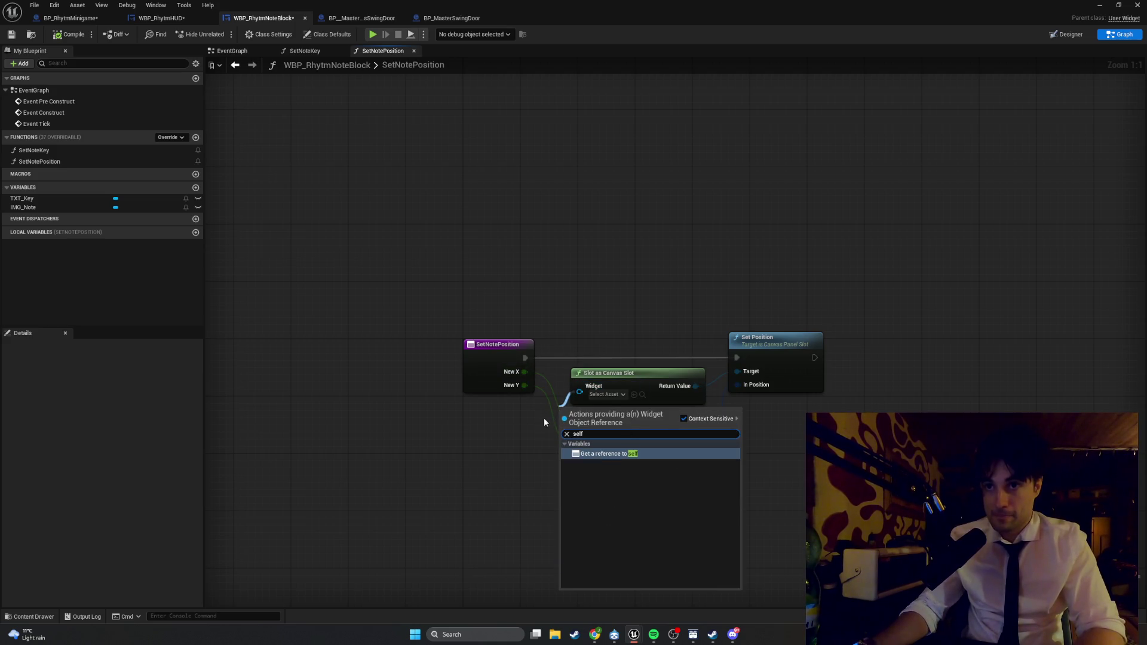
left_click(579, 453)
left_click_drag(592, 379, 642, 379)
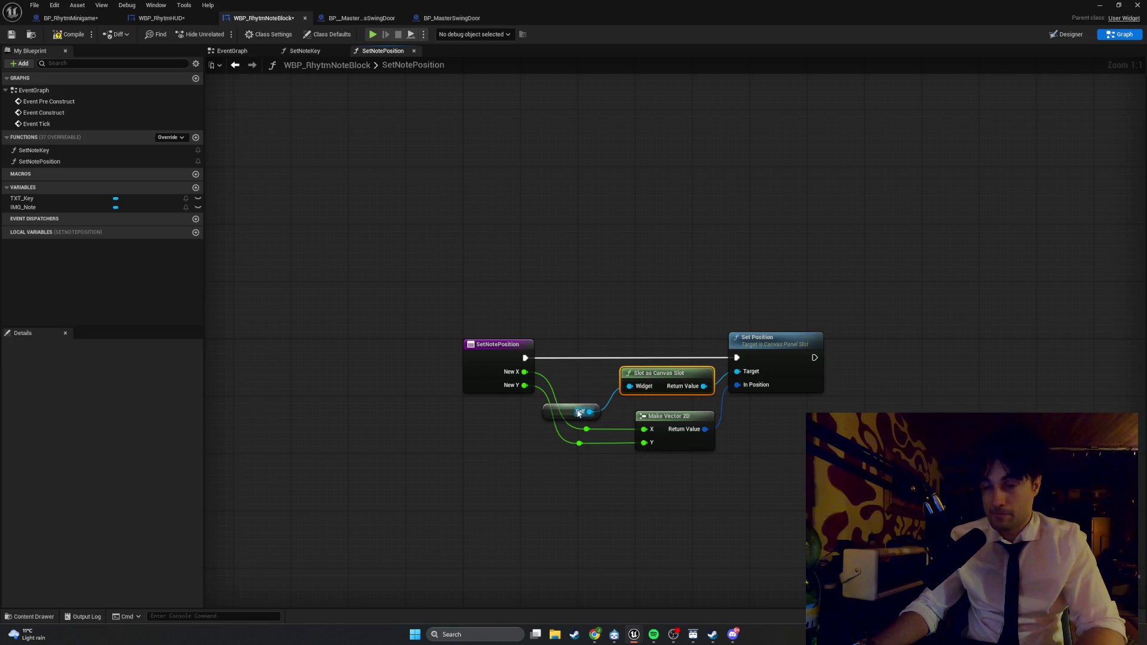
left_click_drag(578, 414, 579, 388)
left_click(622, 402)
key("super+shift+s")
left_click_drag(871, 484, 429, 290)
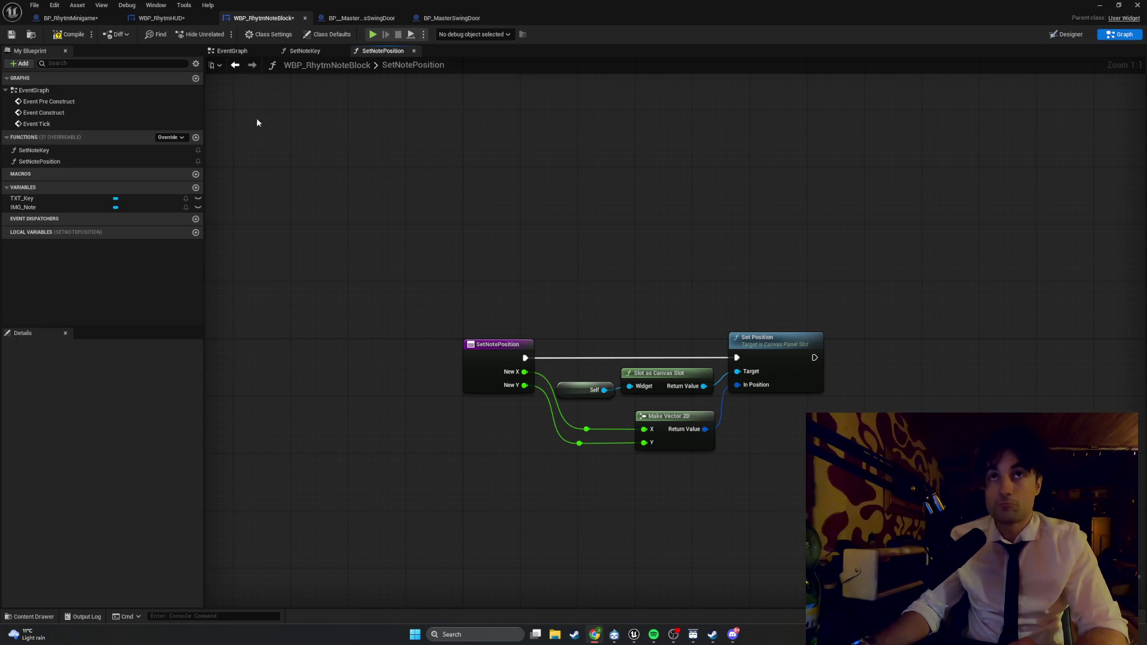
left_click(160, 18)
double_click(239, 9)
left_click(261, 19)
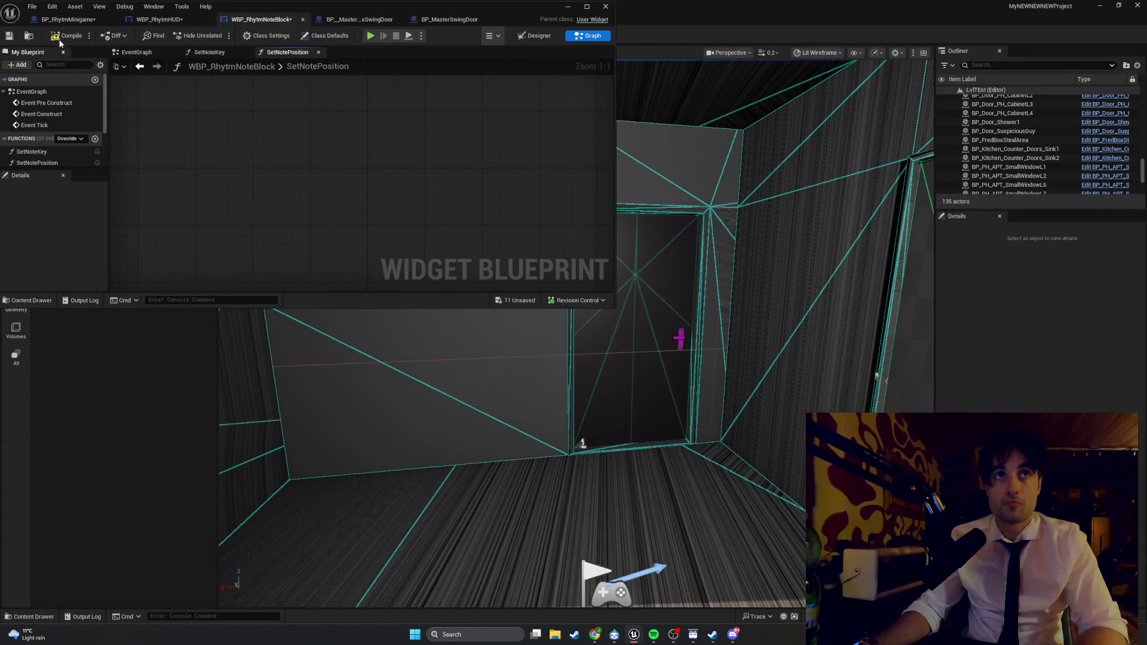
left_click(586, 7)
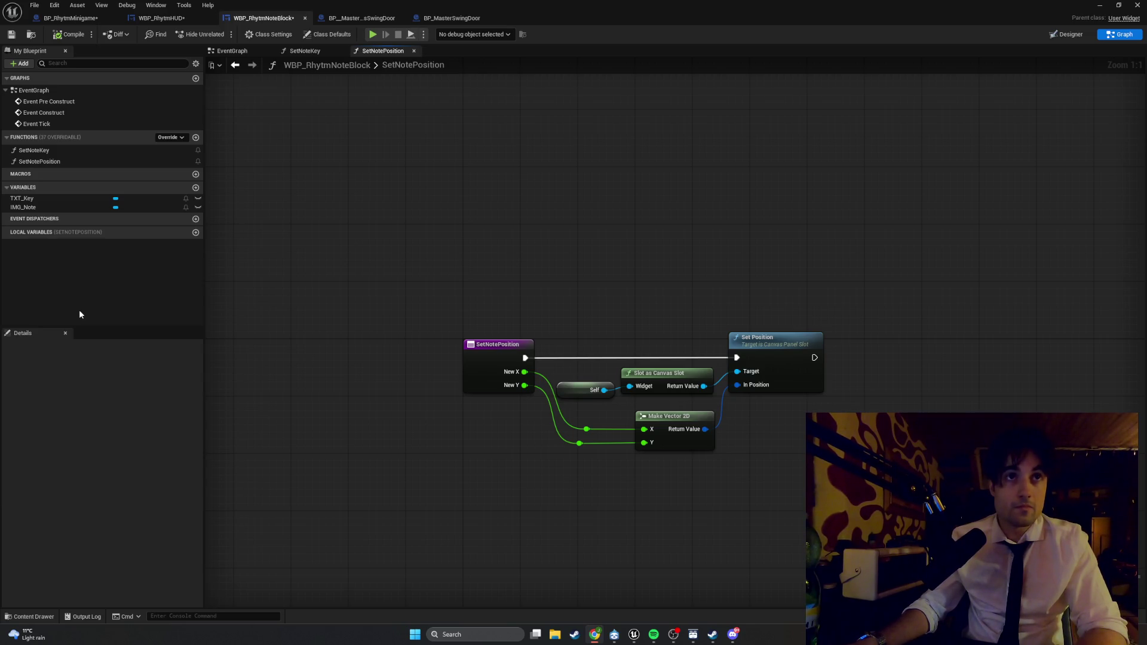
left_click(159, 18)
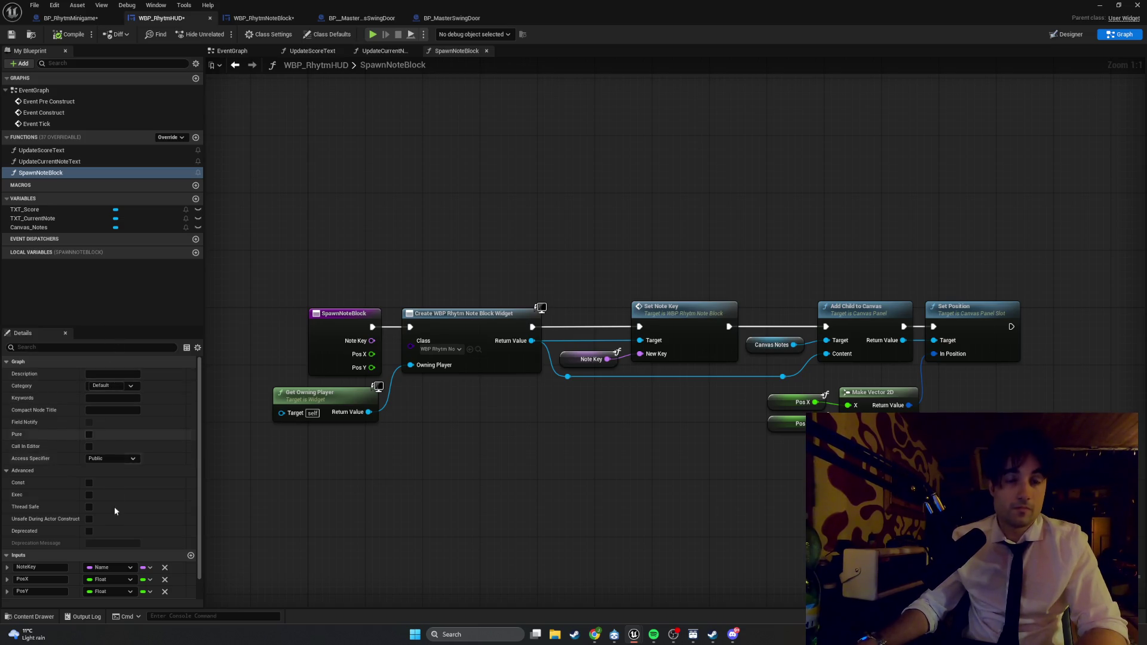
- Add a CreateNoteBlock output typed as WBP Rhytm Note Block Object Reference to SpawnNoteBlock
scroll(71, 574, "down", 1)
left_click(190, 581)
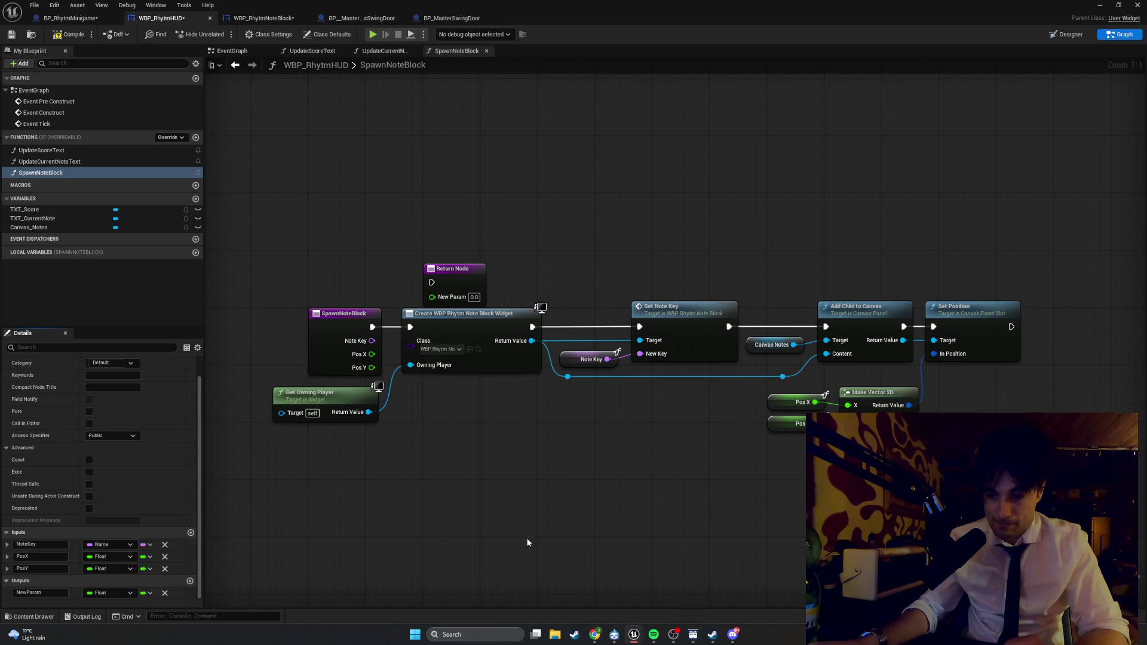
left_click(29, 593)
type("C")
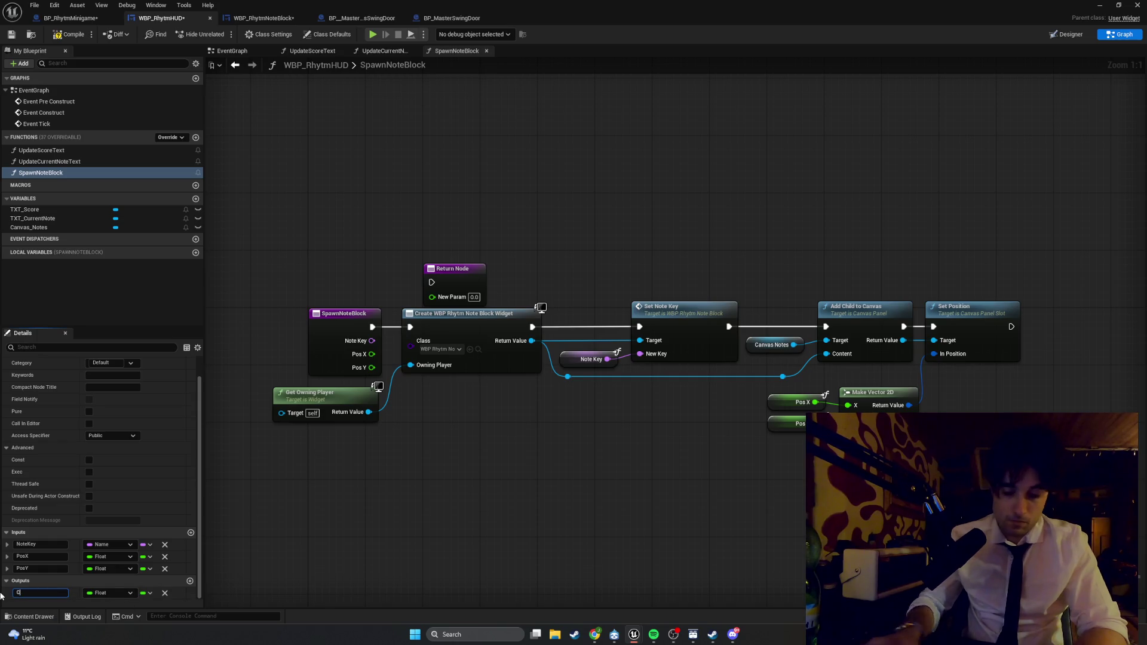
type("reateNoteBlock")
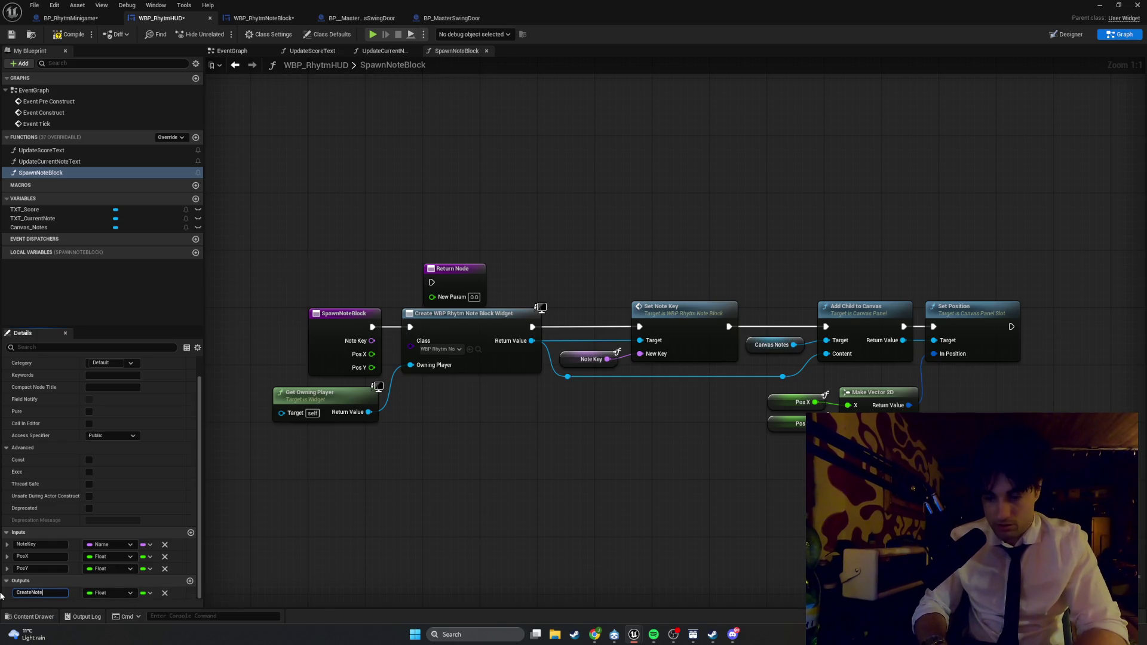
key("Return")
left_click(109, 593)
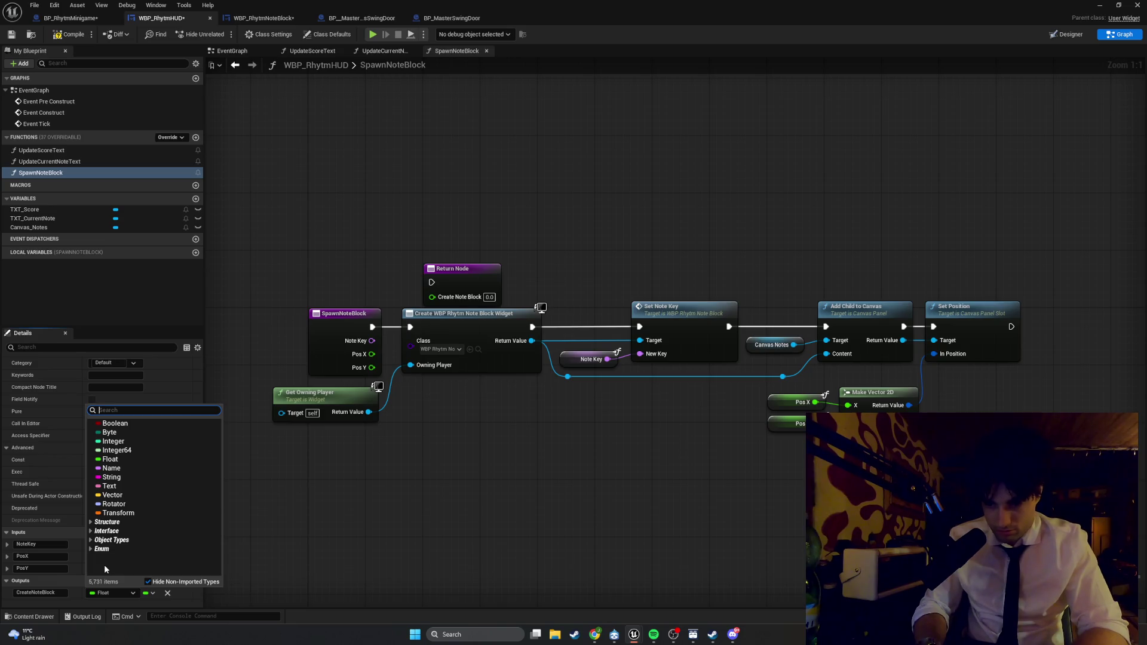
type("WBP")
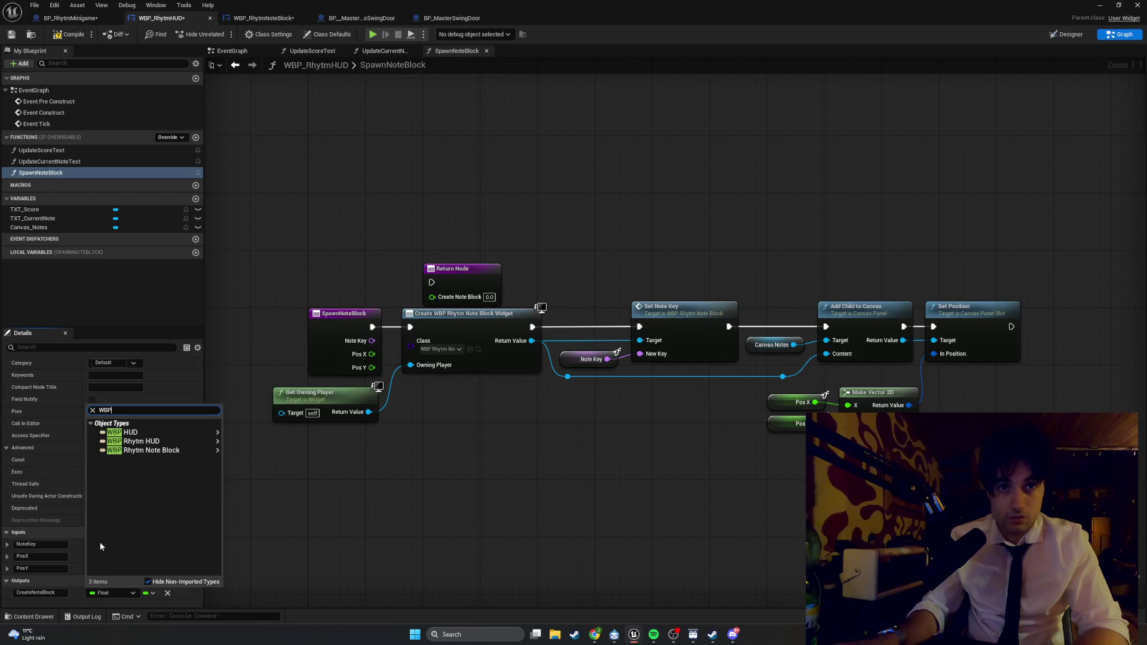
mouse_move(151, 453)
left_click(257, 451)
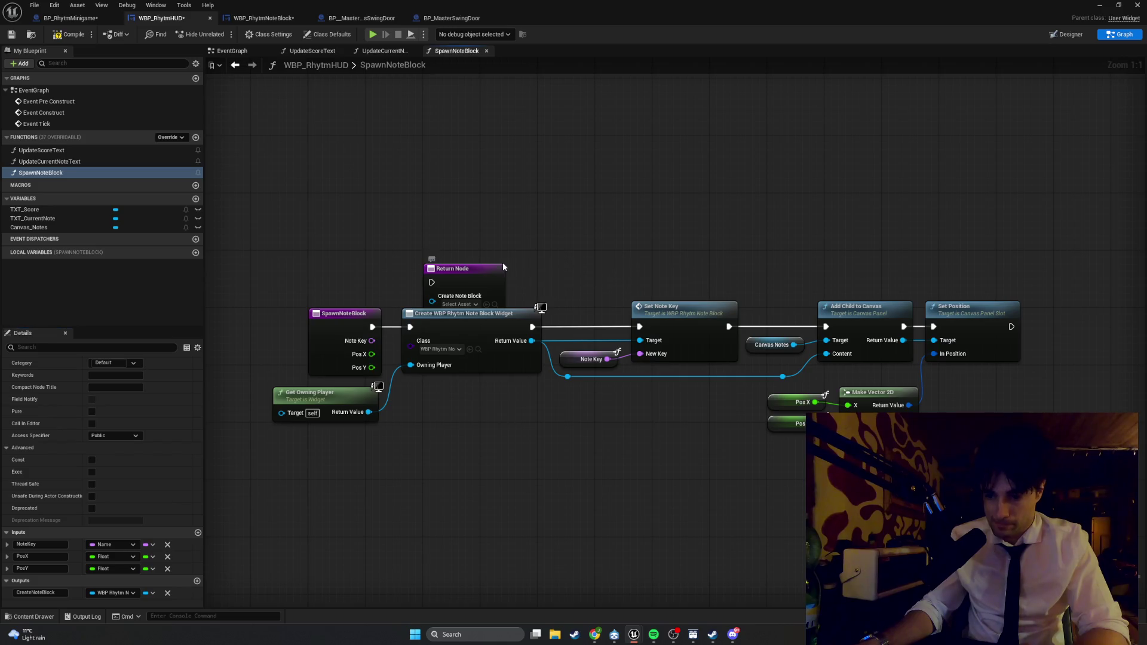
left_click_drag(504, 263, 400, 277)
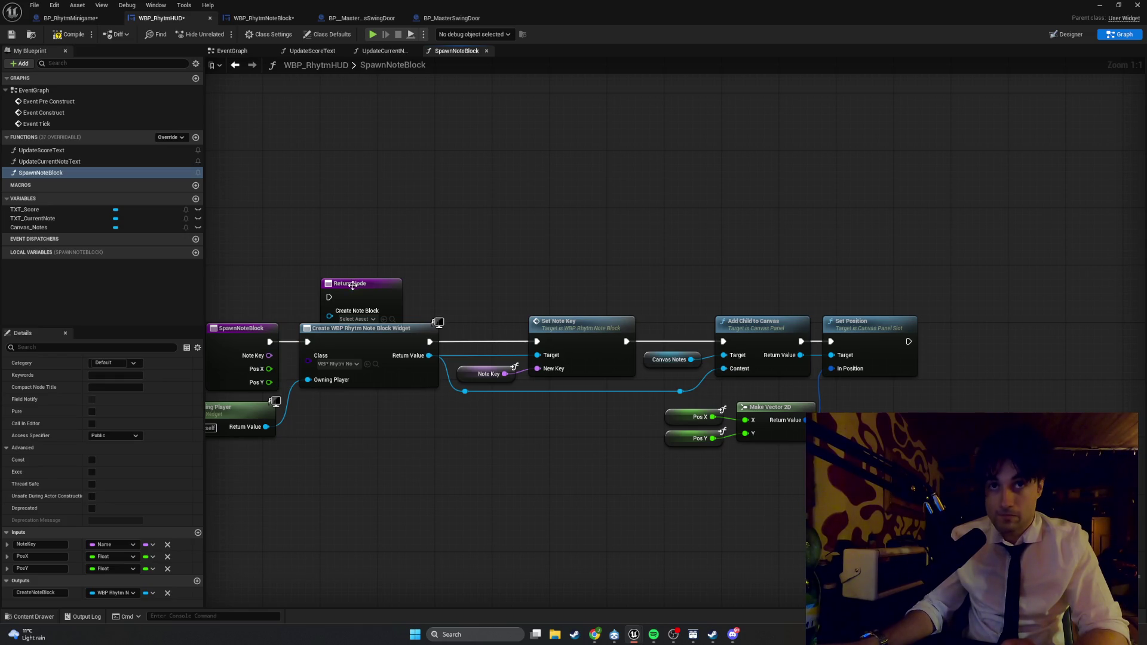
- Move the Return Node right of Set Position and wire Set Position's exec into it
left_click_drag(346, 287, 988, 318)
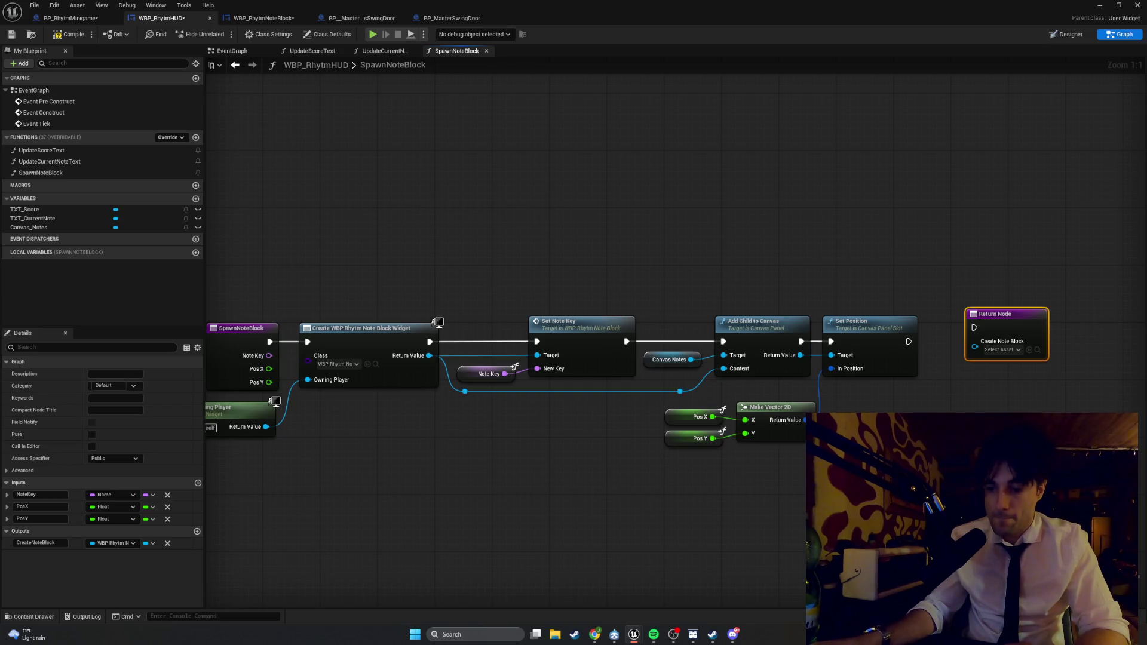
key("super+shift+s")
mouse_move(1071, 381)
left_mouse_down()
mouse_move(1042, 353)
mouse_move(939, 302)
left_mouse_up()
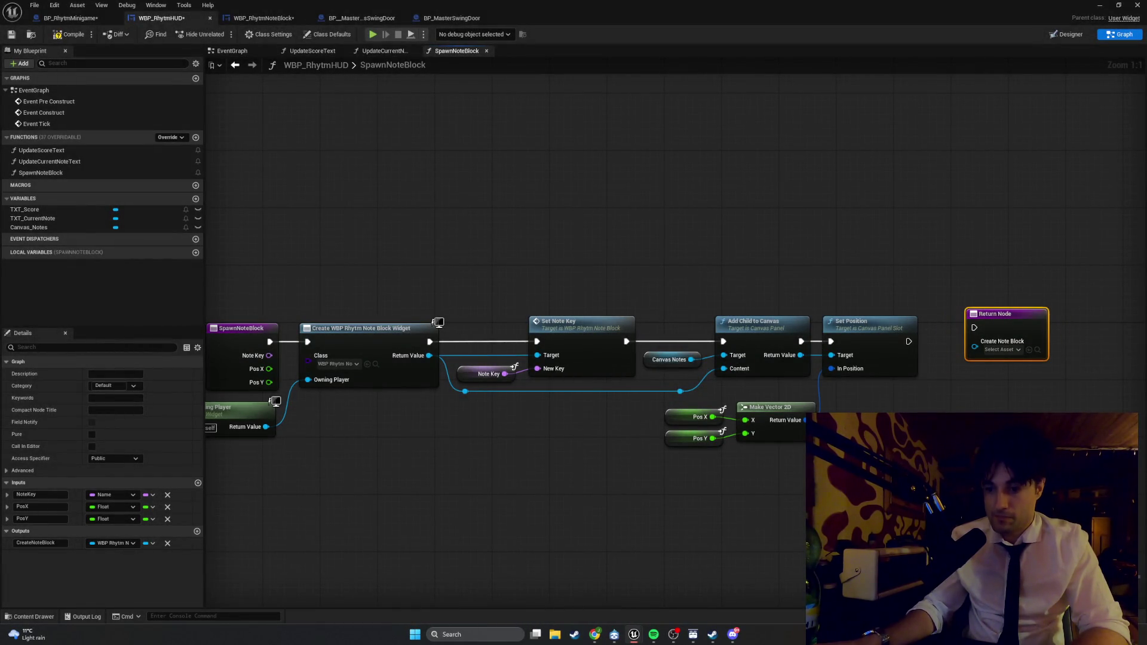
left_click_drag(975, 346, 932, 466)
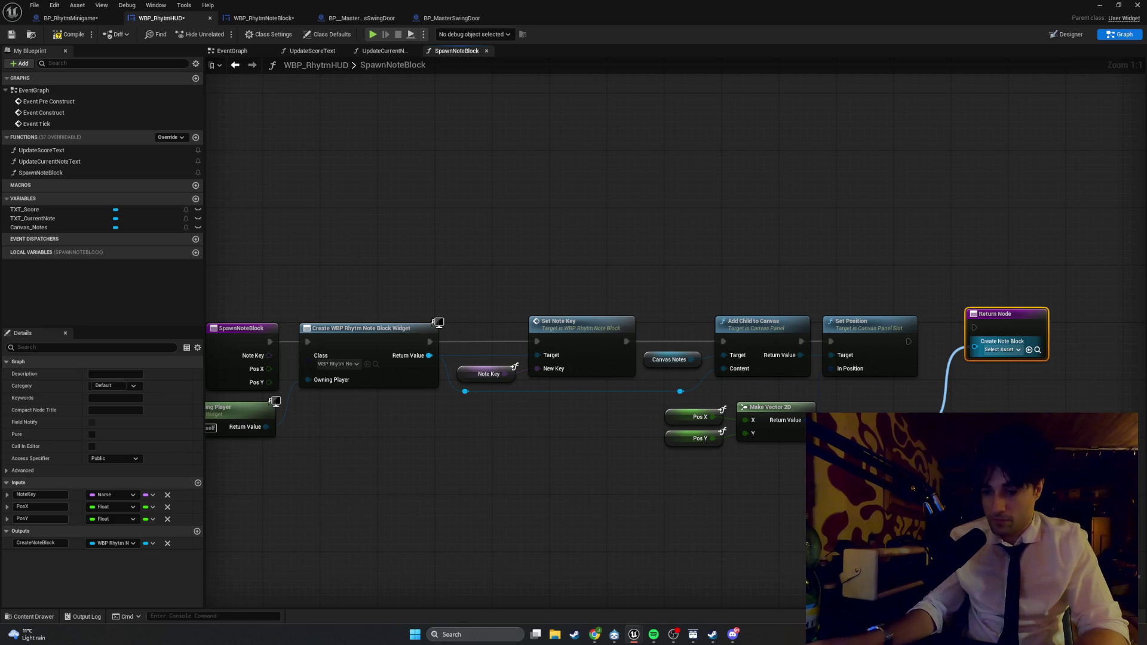
left_click_drag(932, 466, 932, 466)
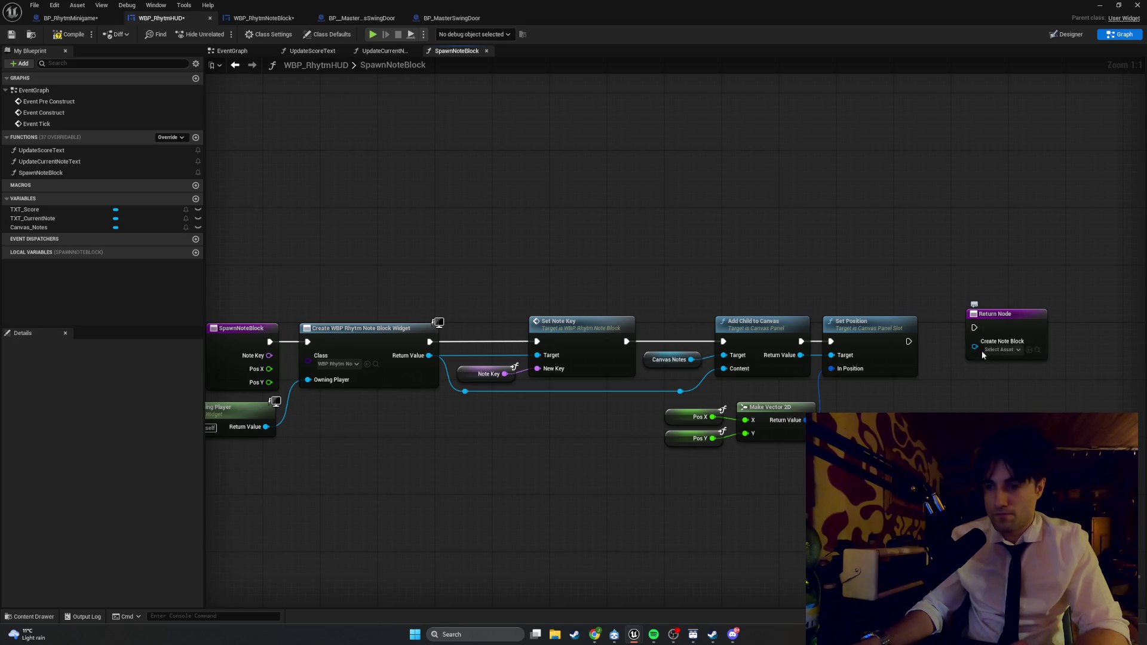
mouse_move(648, 295)
left_mouse_down()
mouse_move(756, 296)
mouse_move(652, 294)
left_mouse_up()
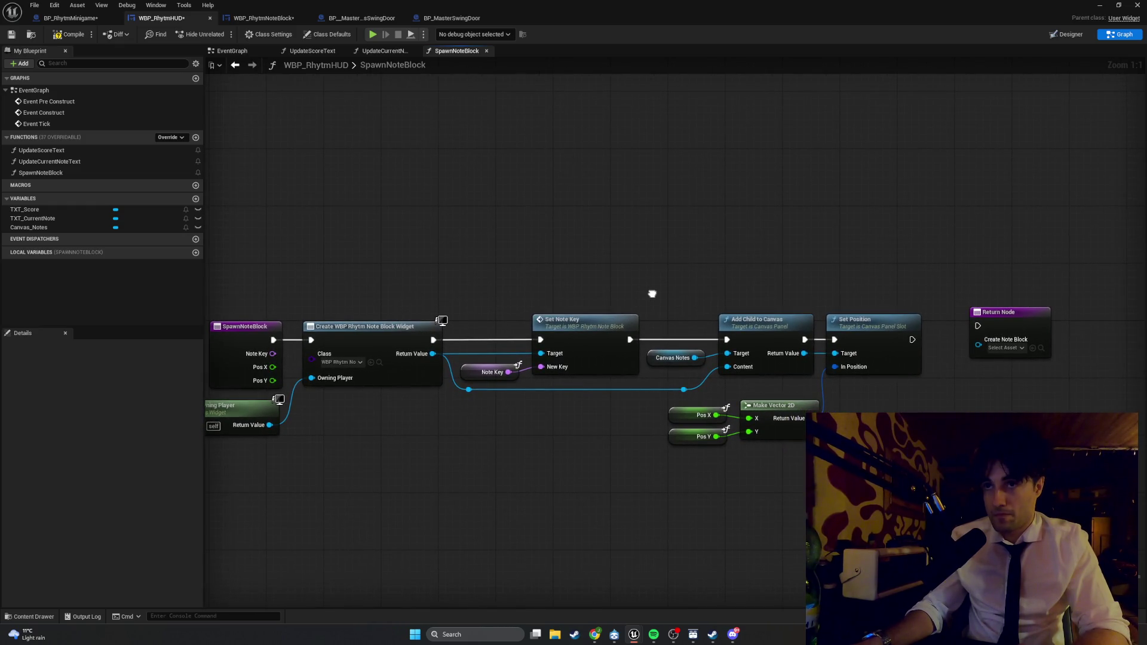
left_click_drag(982, 313, 974, 328)
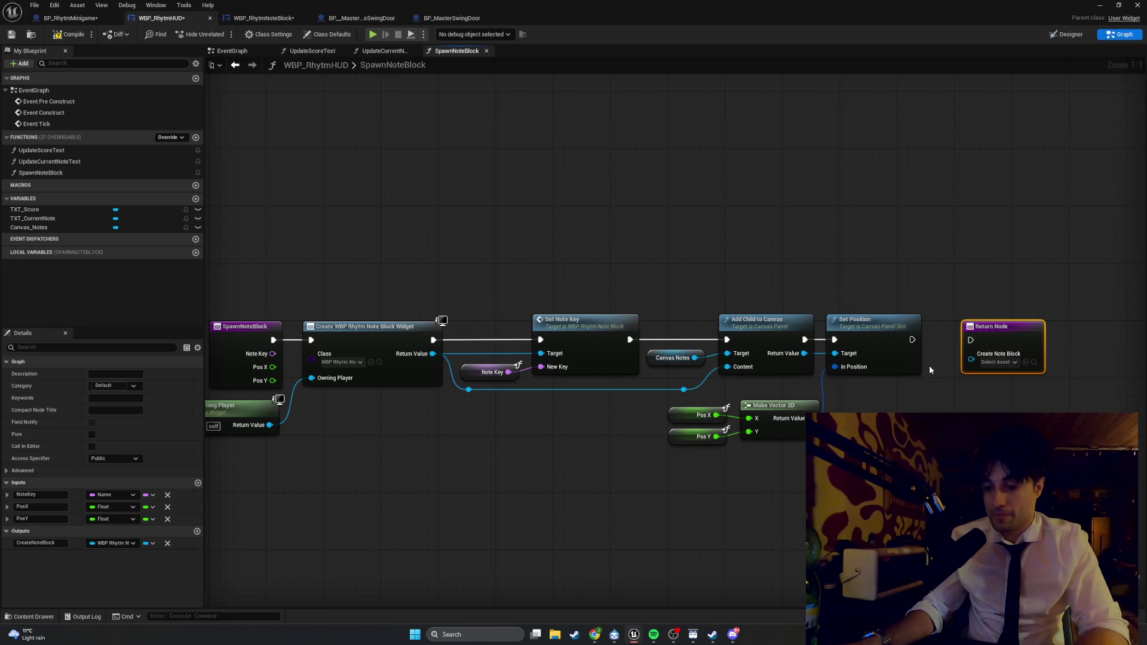
left_click_drag(915, 340, 971, 340)
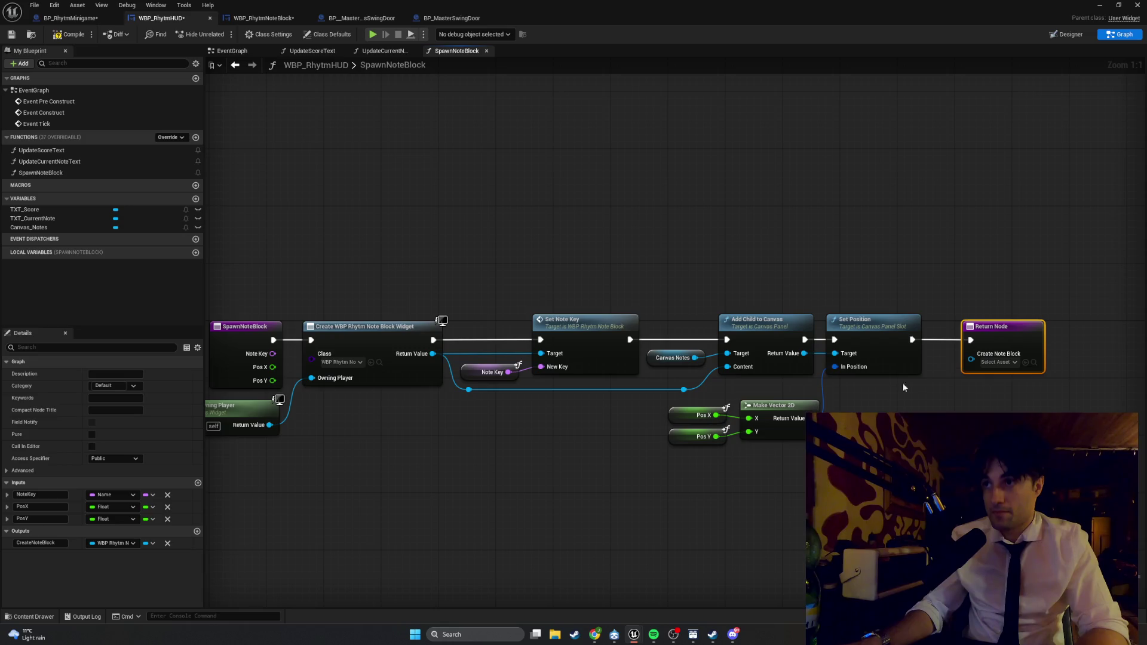
- Wire Create Widget's Return Value into the Return Node's Create Note Block pin via reroute points
scroll(807, 410, "down", 1)
mouse_move(1076, 277)
left_mouse_down()
mouse_move(410, 467)
mouse_move(452, 468)
left_mouse_up()
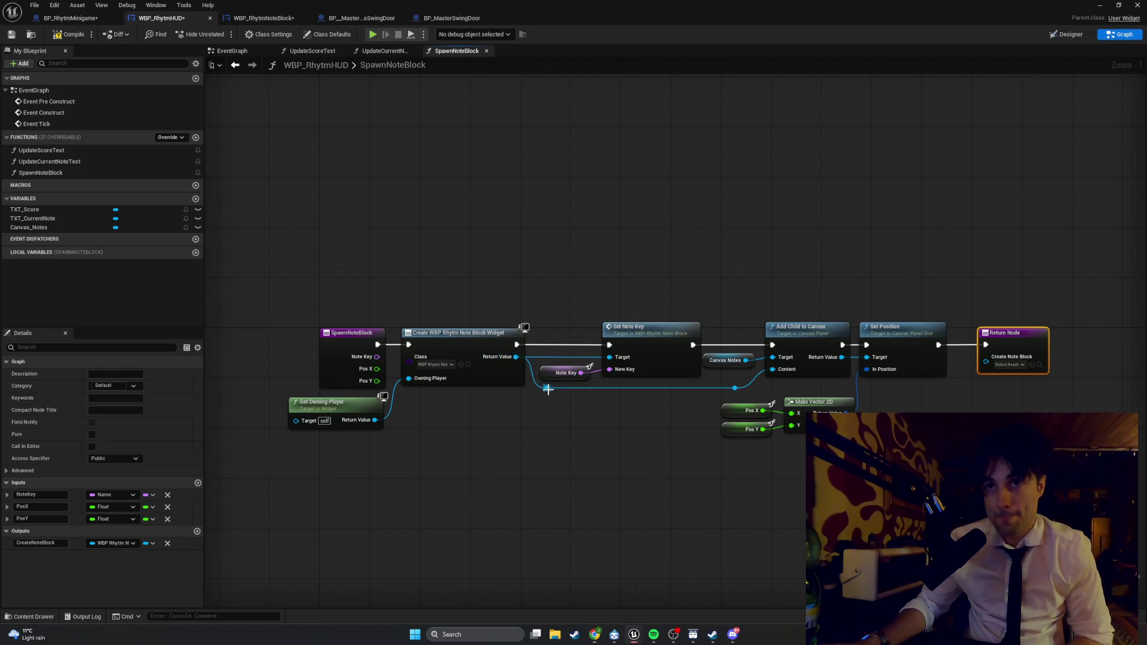
mouse_move(548, 389)
left_mouse_down()
mouse_move(577, 417)
mouse_move(1011, 396)
mouse_move(1001, 367)
mouse_move(969, 395)
mouse_move(971, 466)
mouse_move(941, 478)
left_mouse_up()
double_click(965, 356)
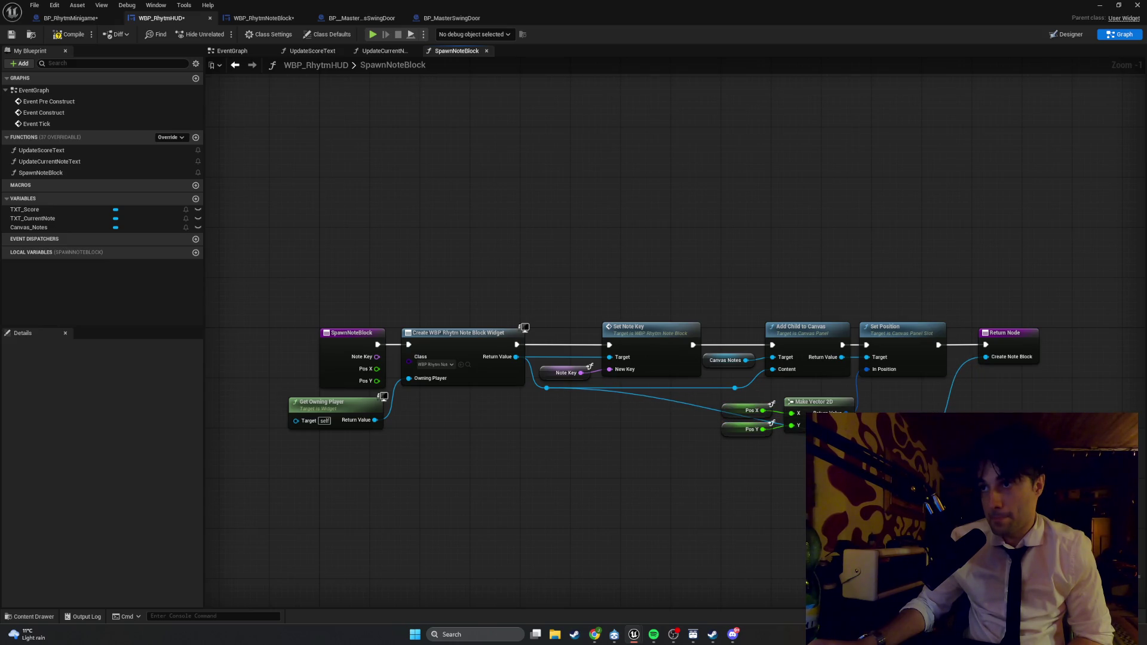
double_click(629, 389)
mouse_move(633, 391)
left_mouse_down()
mouse_move(579, 442)
mouse_move(585, 449)
left_mouse_up()
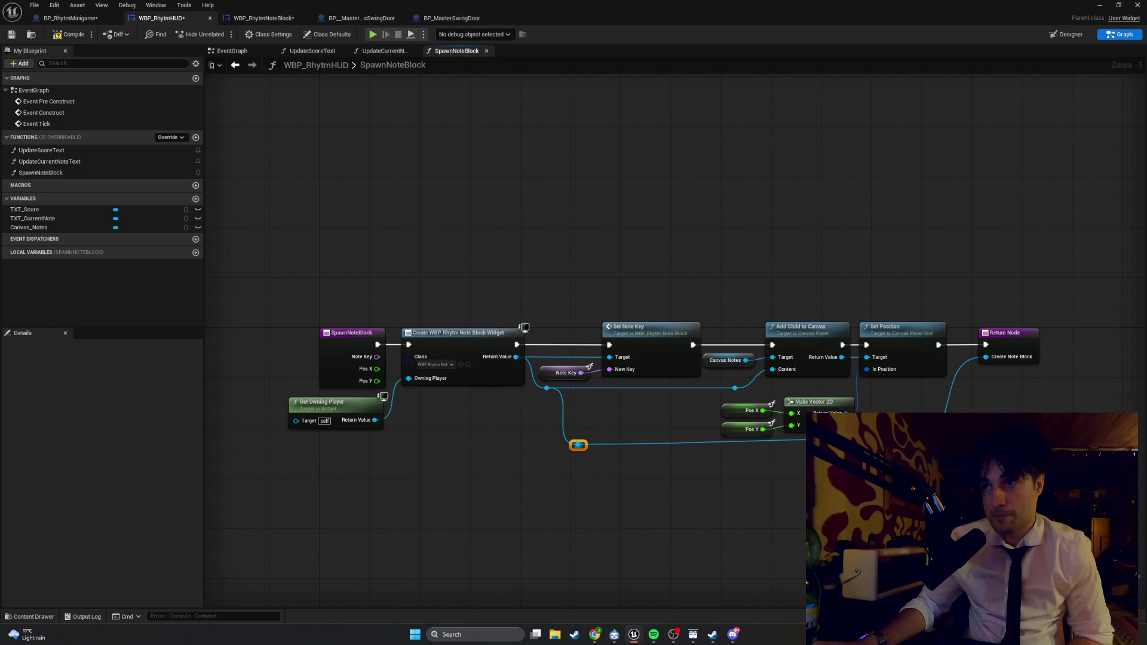
left_click(591, 460)
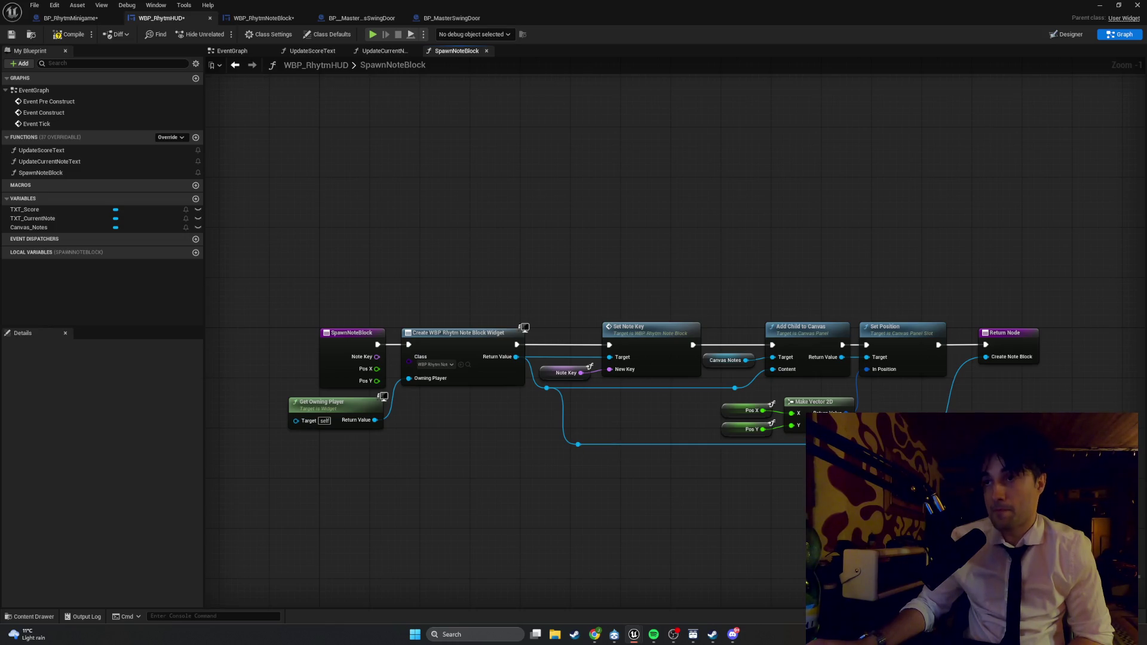
- Tidy the position vector nodes and compile the HUD widget blueprint
left_click_drag(863, 442, 717, 397)
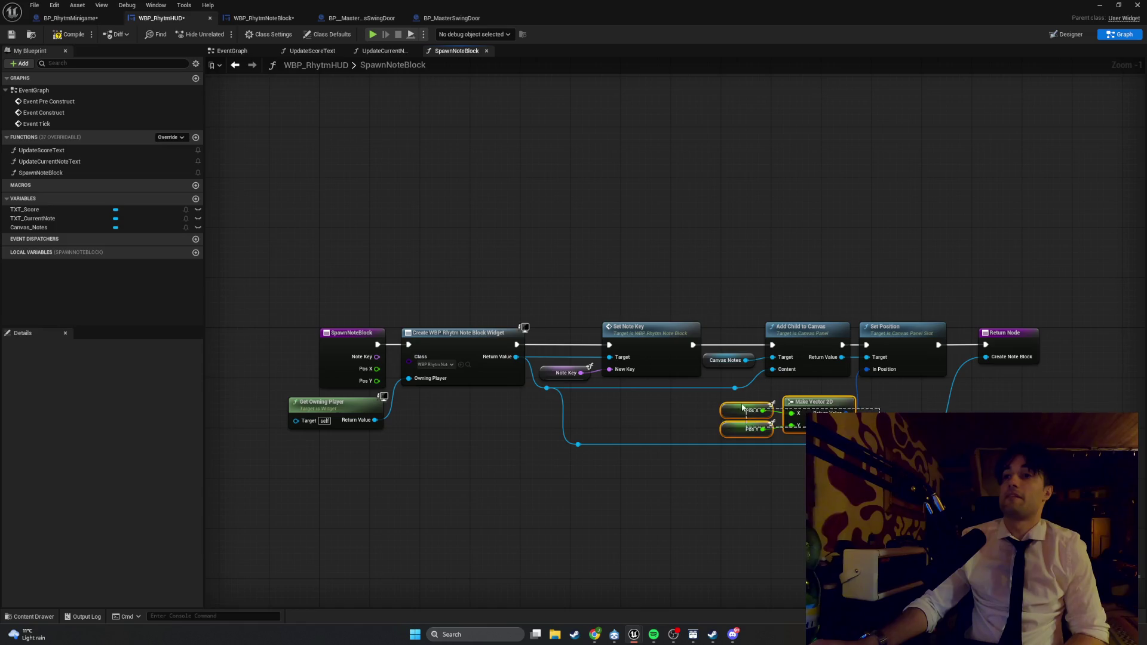
left_click_drag(808, 404, 801, 411)
left_click(886, 409)
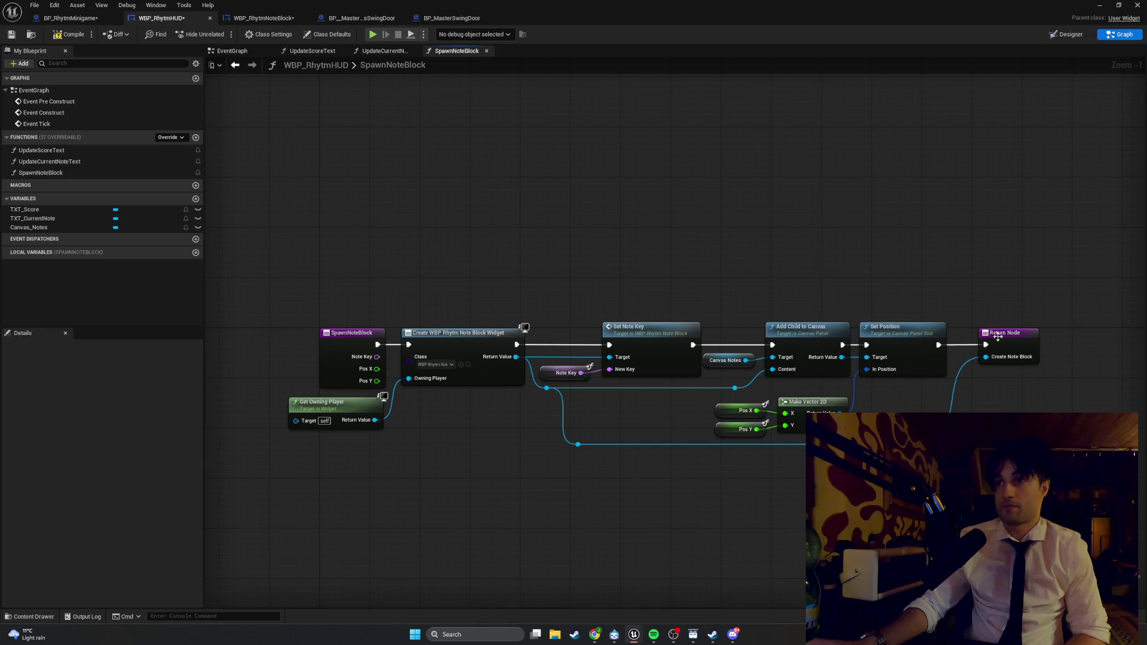
left_click_drag(998, 337, 991, 338)
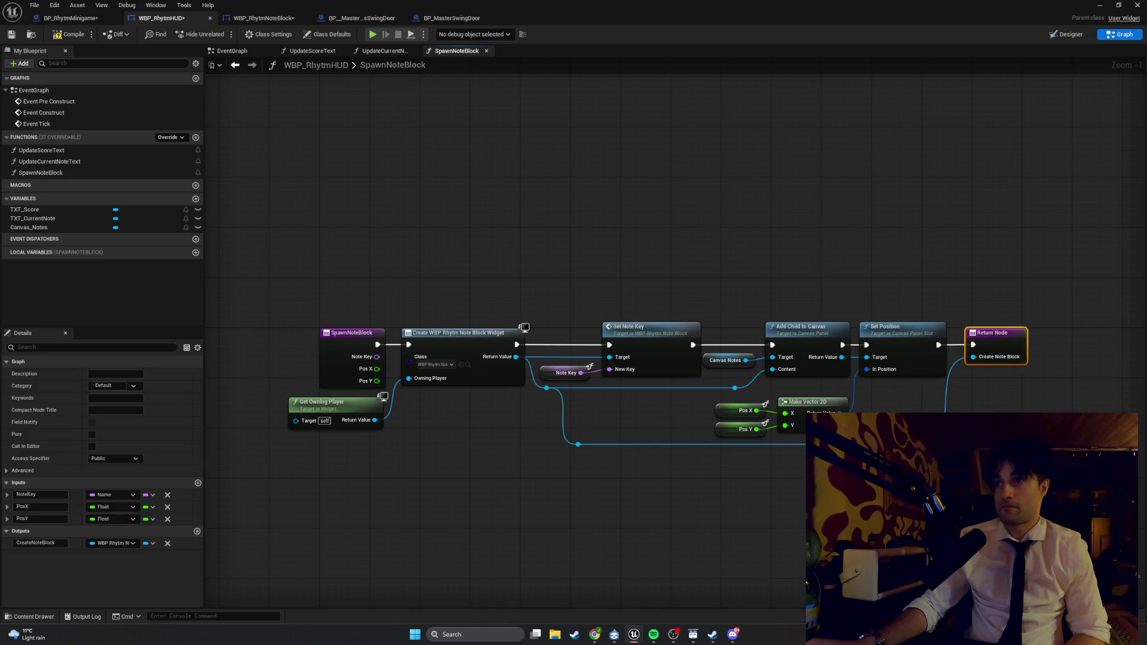
key("ctrl+z")
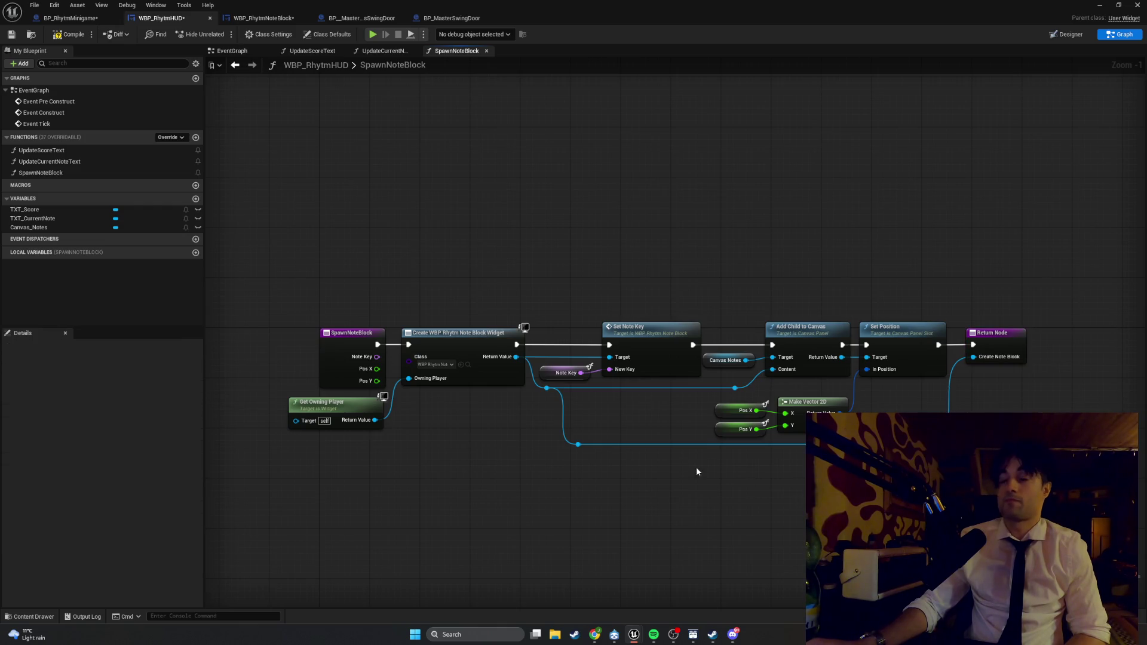
left_click(66, 37)
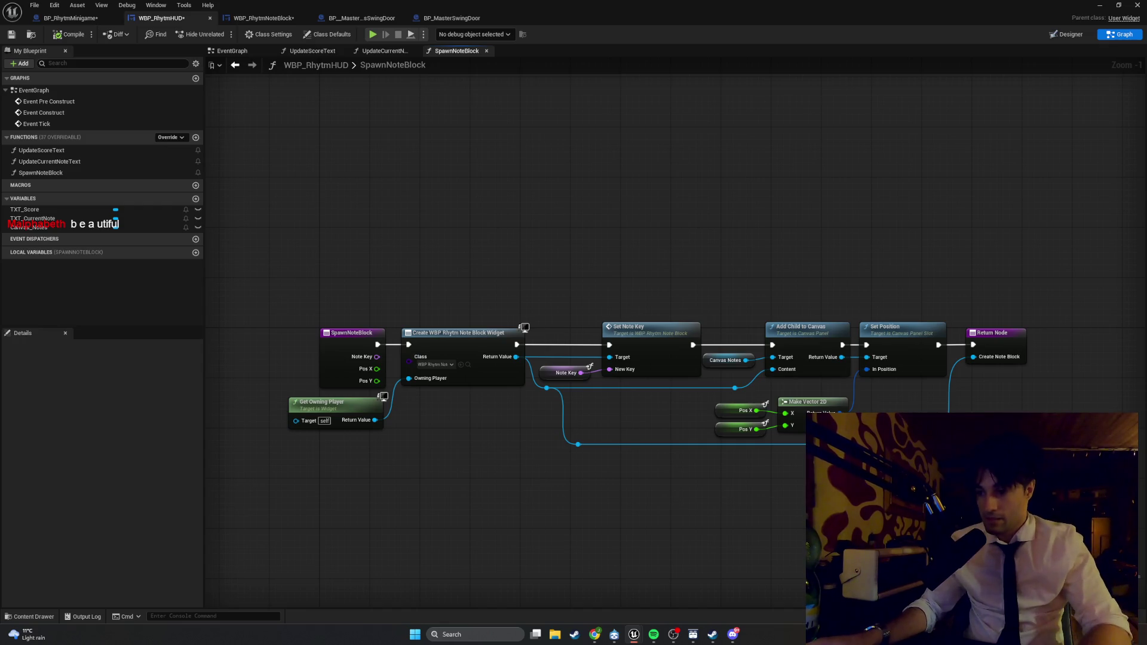
key("super+shift+s")
mouse_move(1059, 461)
left_mouse_down()
mouse_move(281, 221)
mouse_move(236, 234)
left_mouse_up()
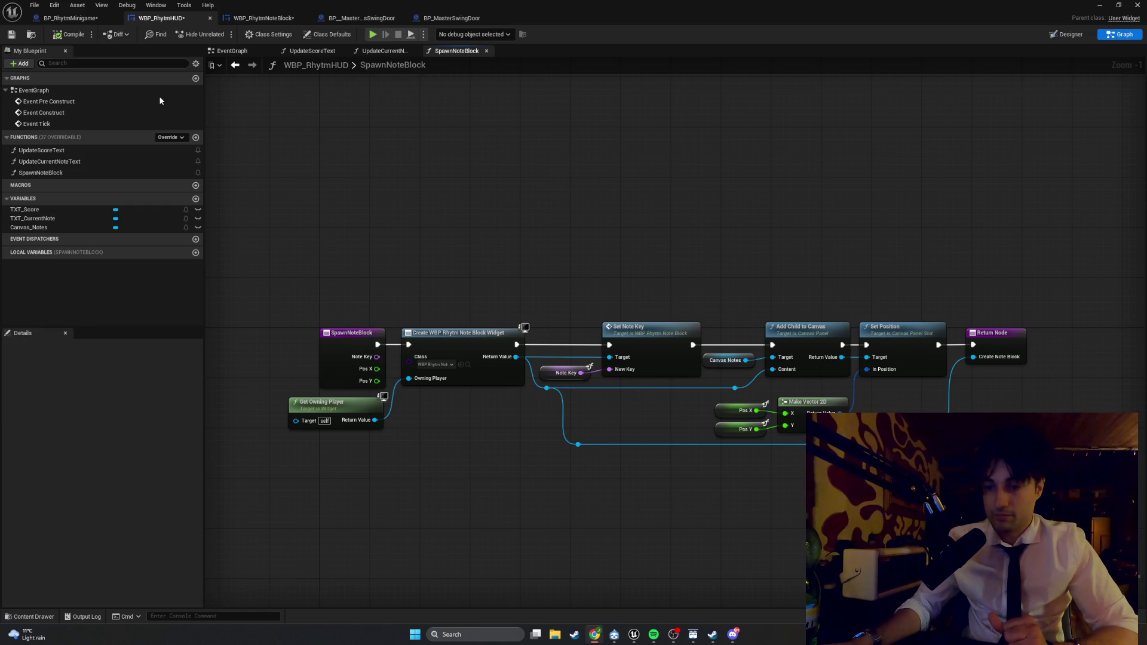
- Create a new variable named TestNoteBlockRef in the BP_RhytmMinigame EventGraph
left_click(71, 18)
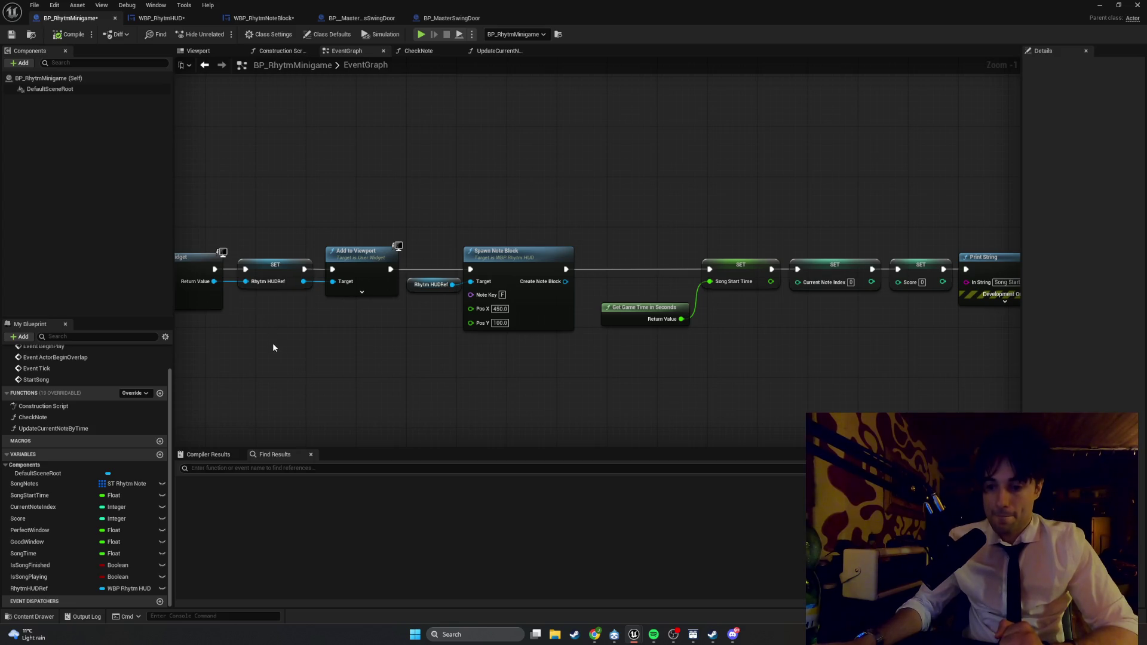
left_click(164, 454)
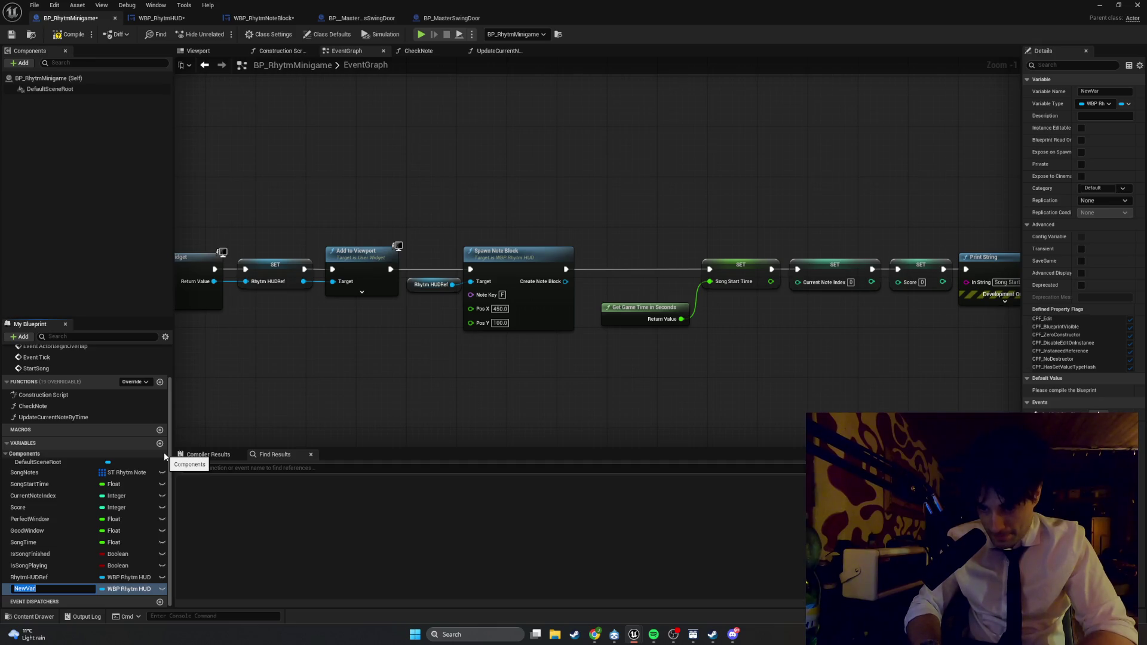
type("Test")
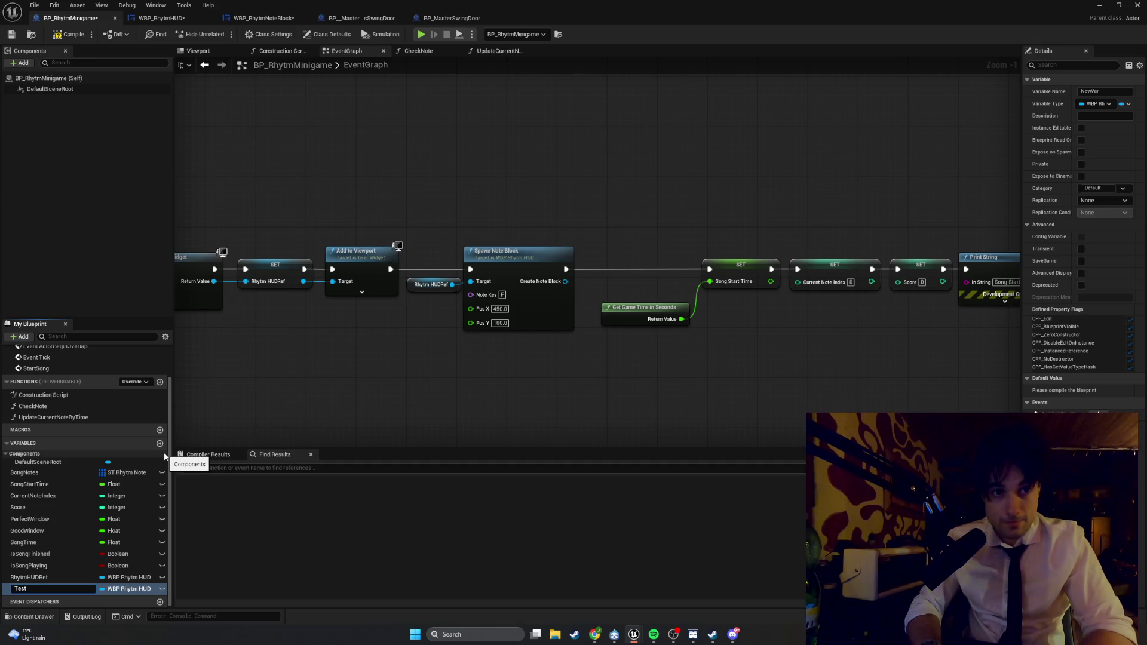
type("NoteBlockRef")
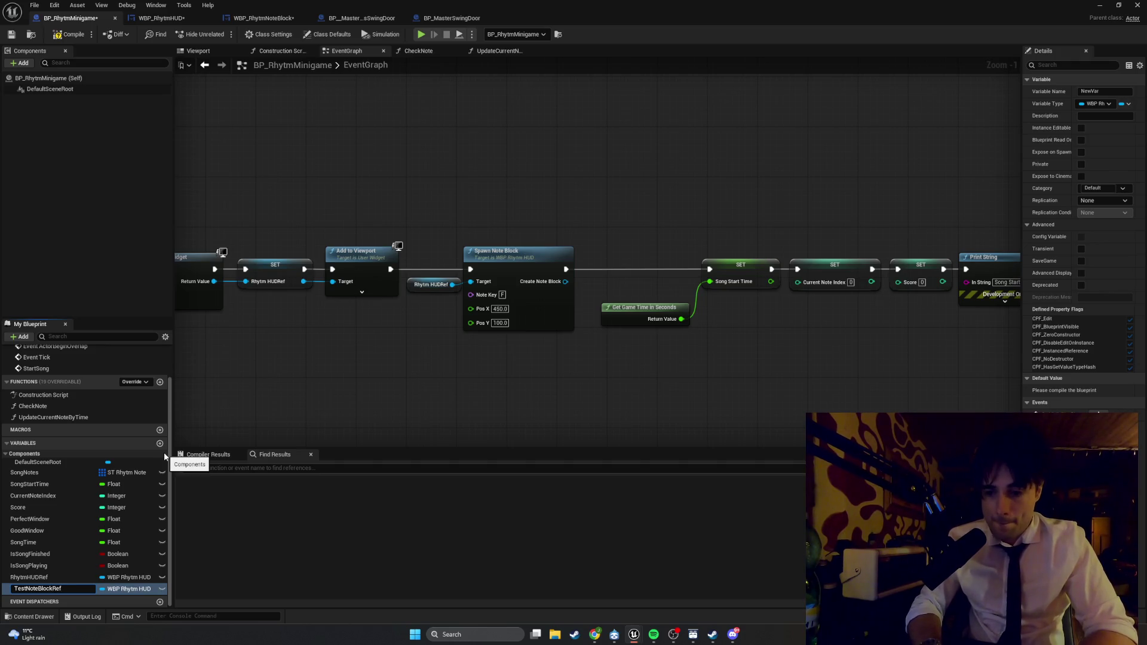
key("Return")
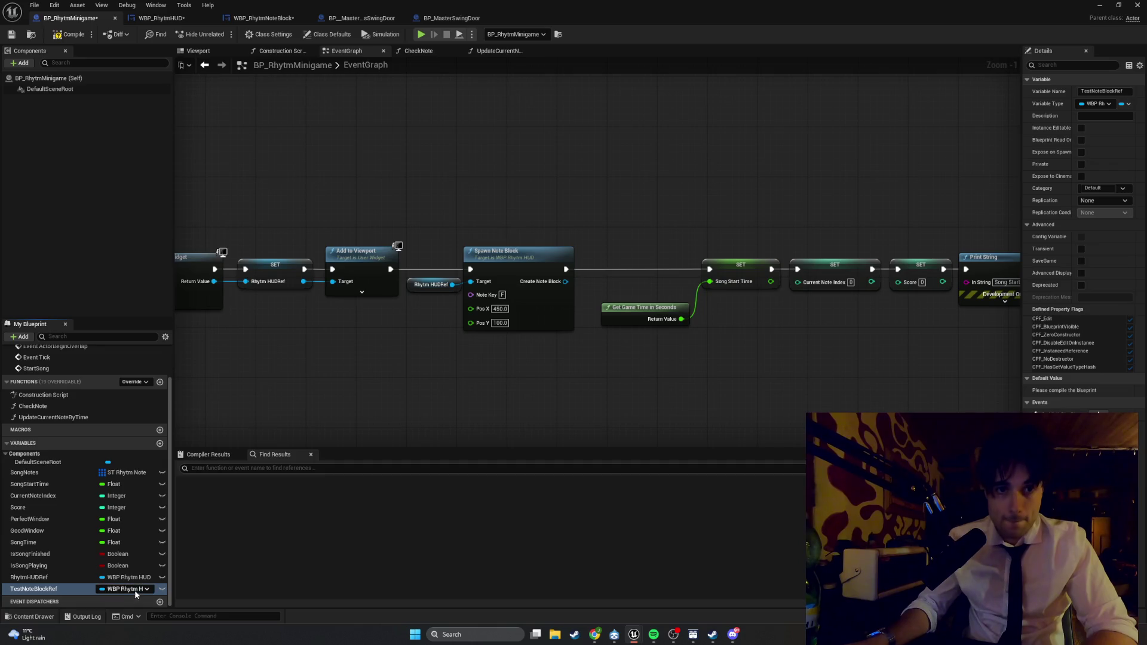
- Set TestNoteBlockRef's type to a WBP Rhytm Note Block object reference
left_click(133, 589)
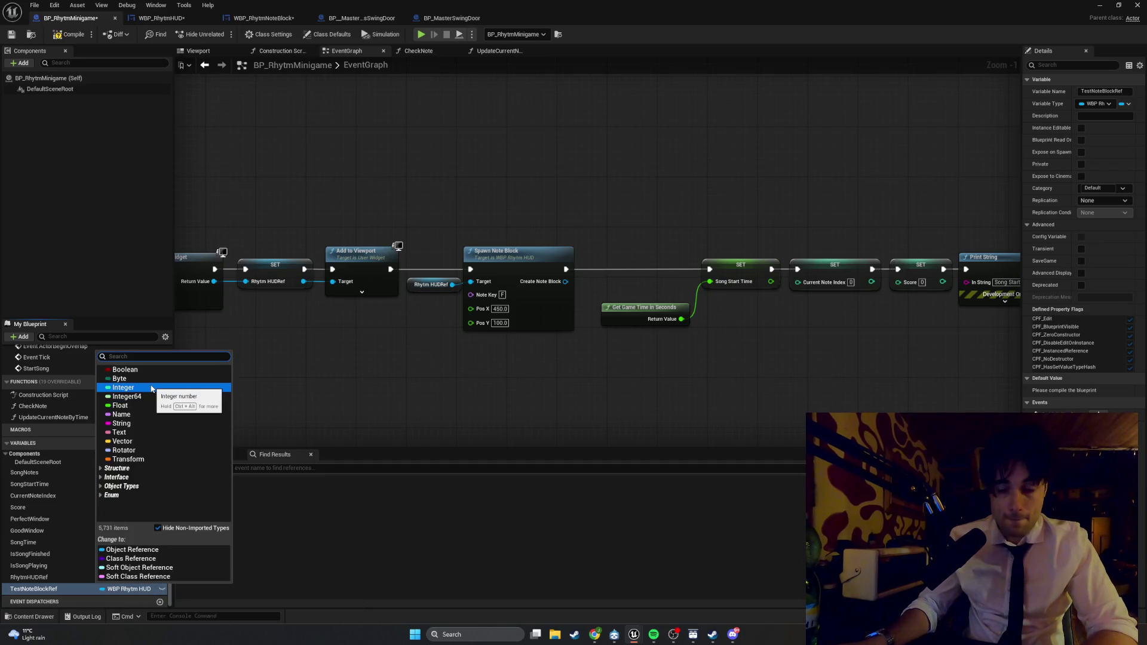
type("WBP")
mouse_move(152, 389)
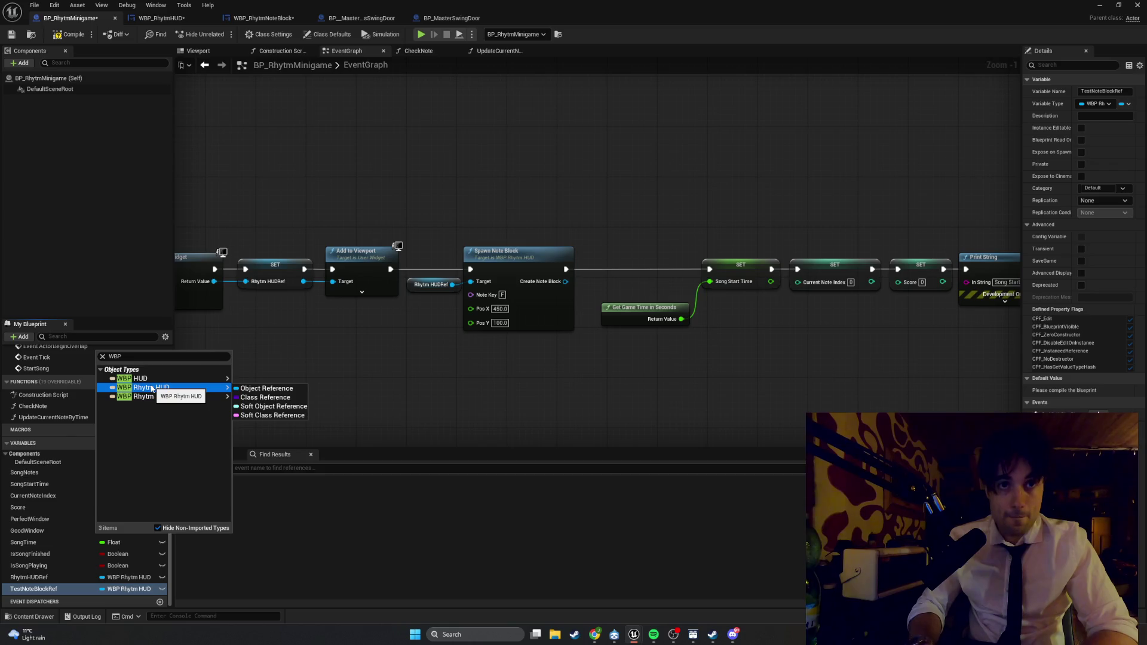
left_click(266, 397)
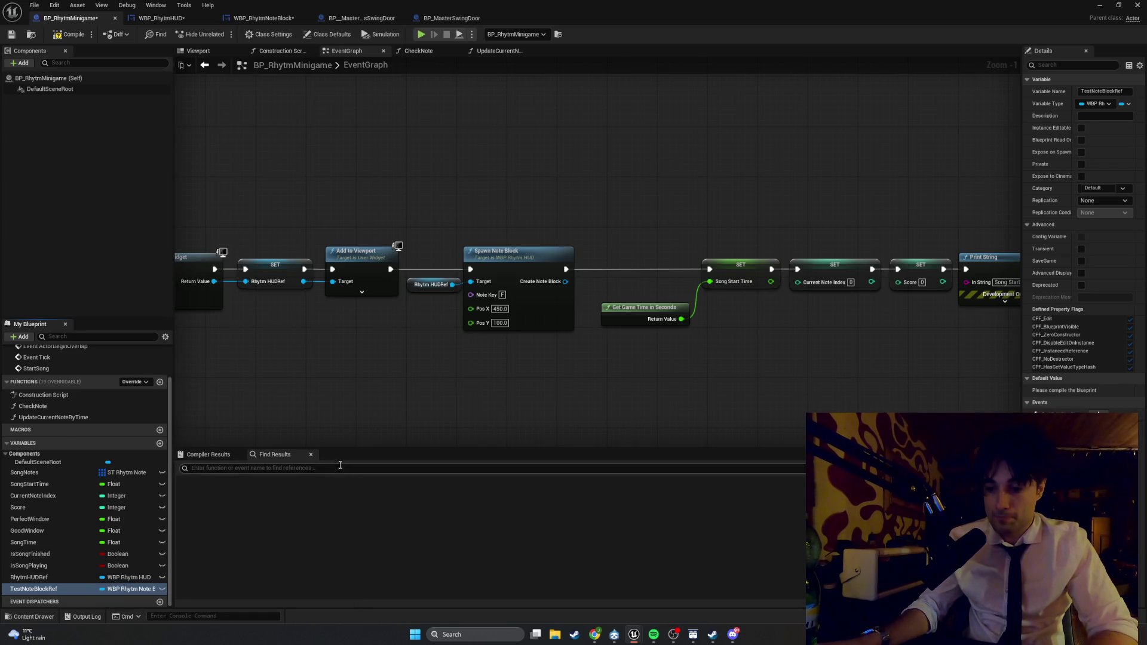
right_click(298, 468)
right_click(450, 422)
key("Escape")
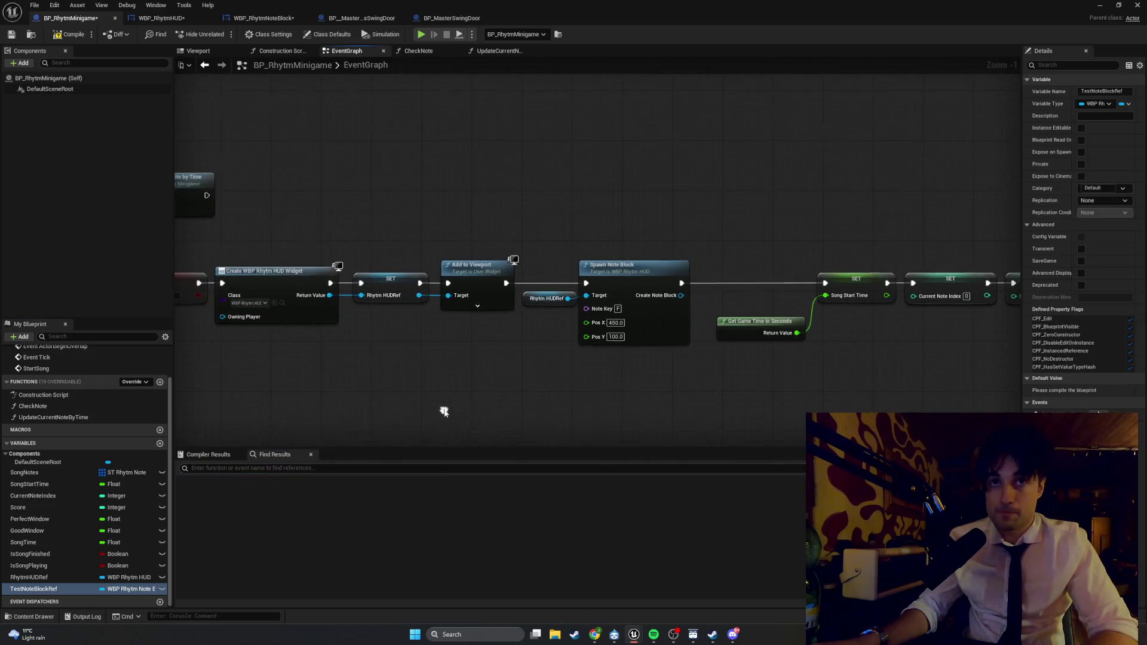
left_click_drag(175, 228, 487, 191)
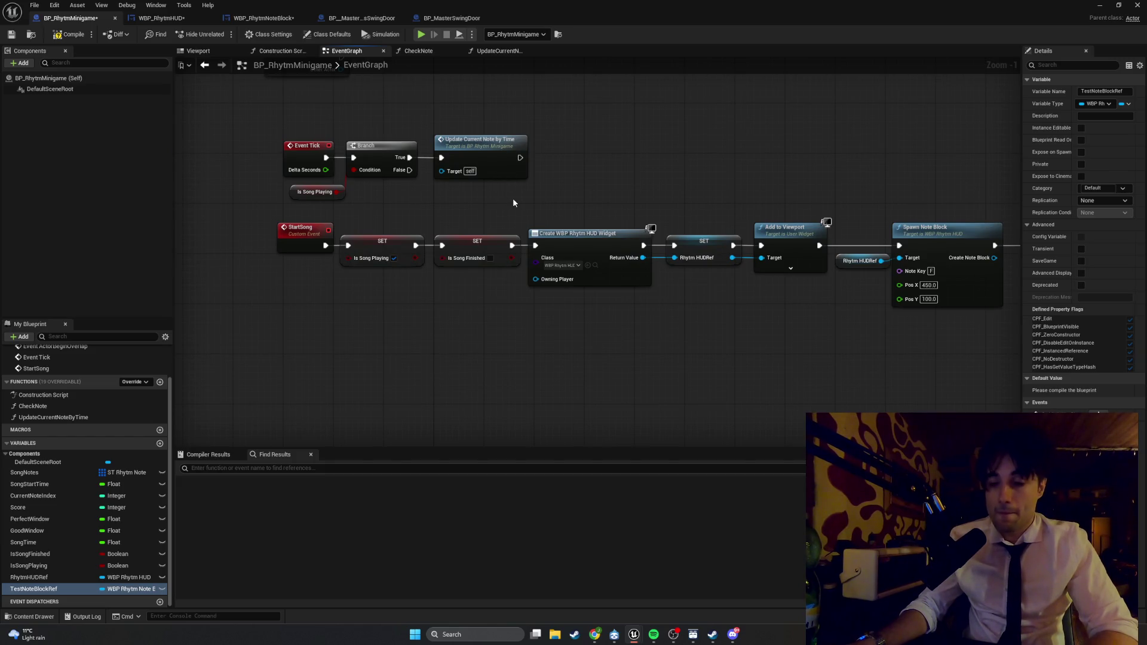
mouse_move(654, 225)
left_mouse_down()
mouse_move(532, 218)
mouse_move(307, 245)
left_mouse_up()
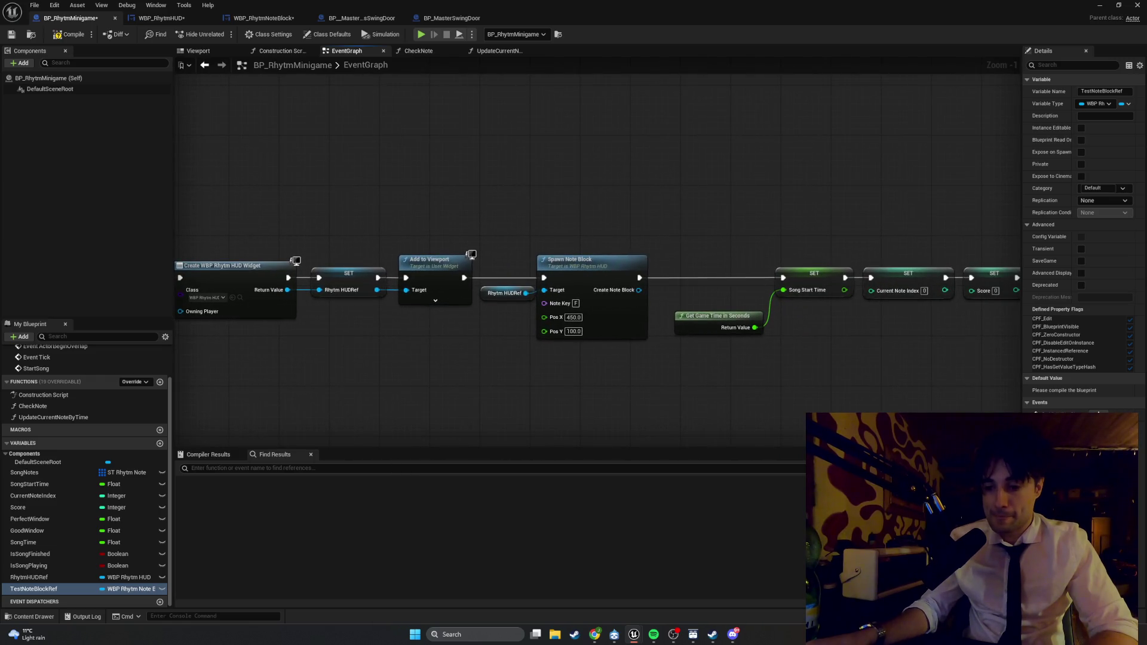
mouse_move(701, 458)
left_mouse_down()
mouse_move(633, 397)
mouse_move(616, 406)
left_mouse_up()
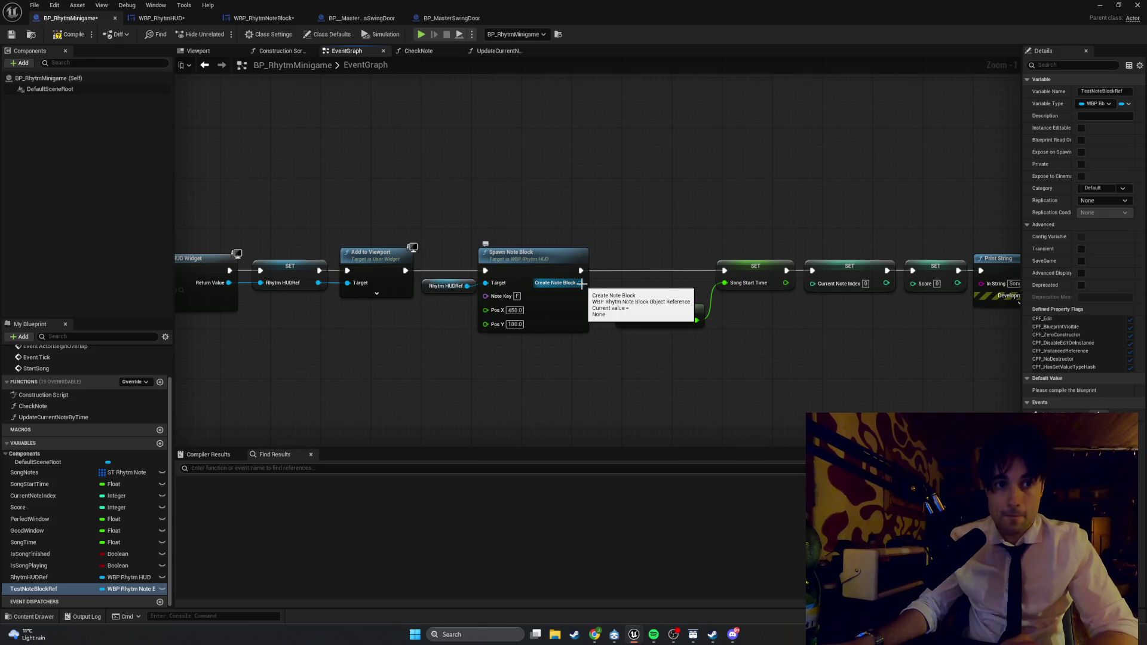
- Place a TestNoteBlockRef setter beside Spawn Note Block, fed by its returned note block
left_click_drag(582, 283, 627, 289)
type("se")
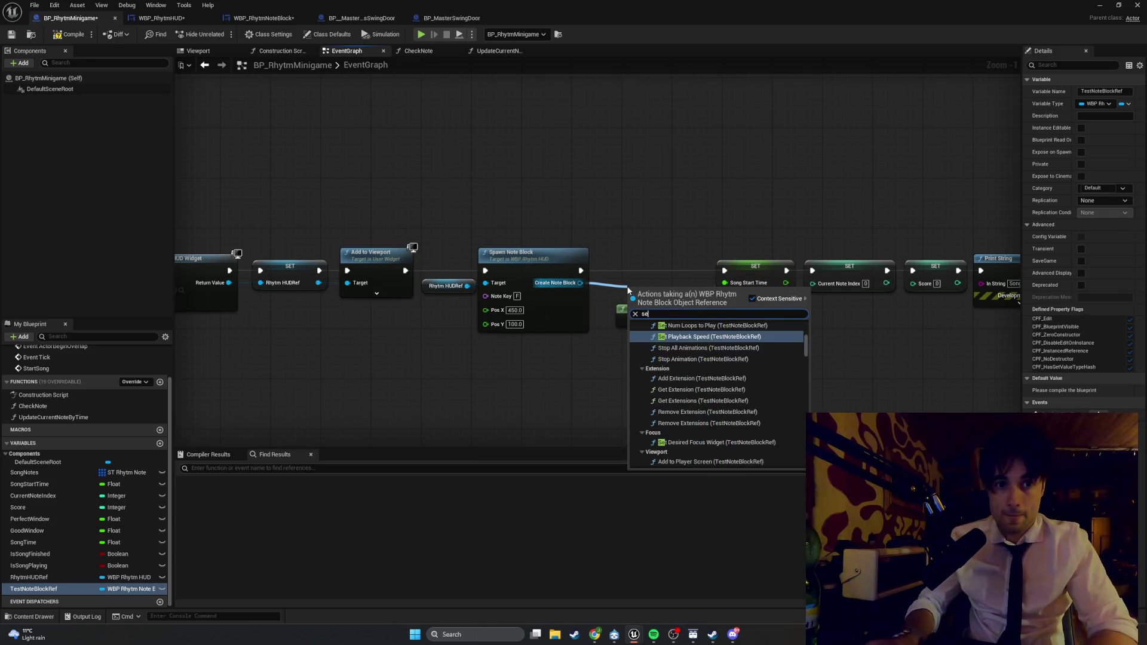
type("t test note")
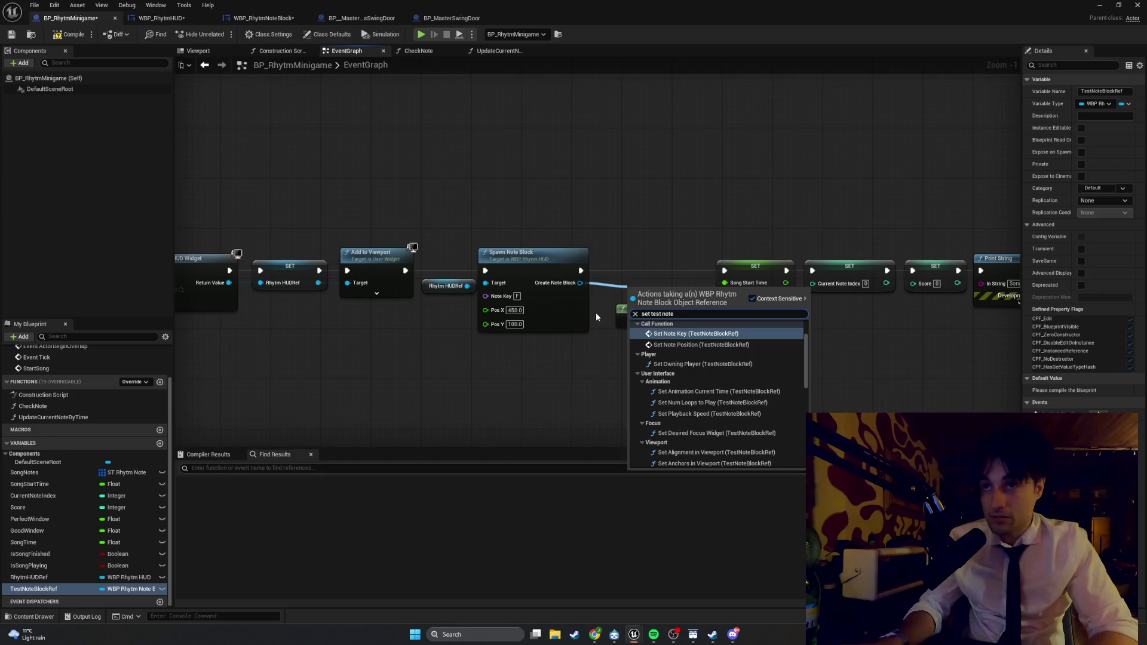
type("block re")
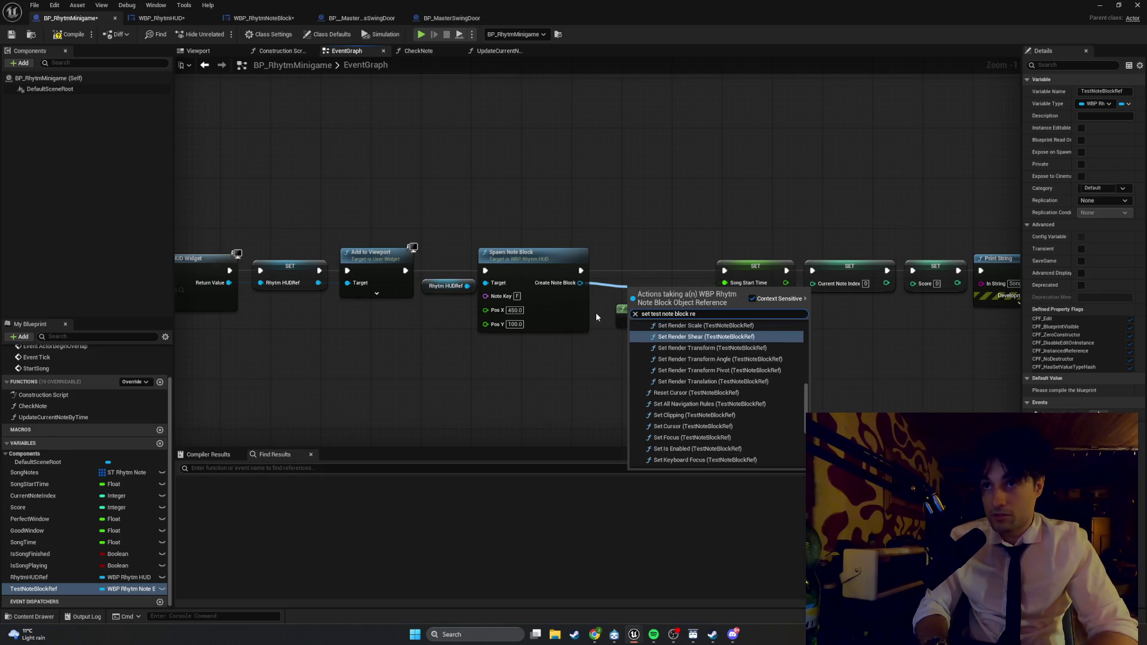
key("BackSpace")
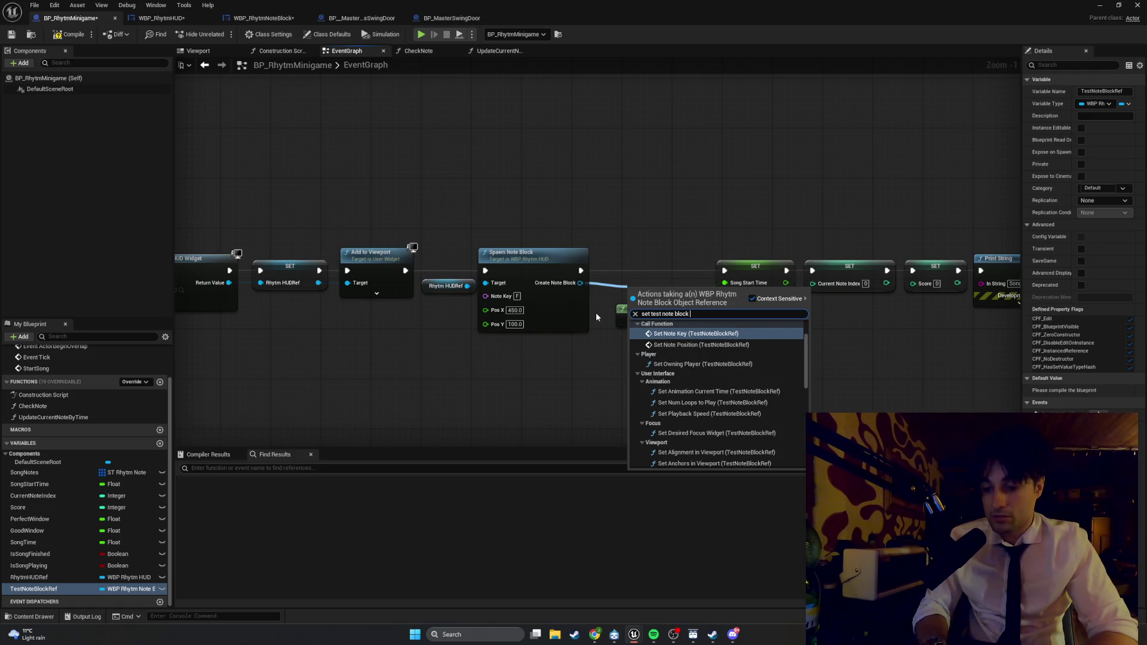
key("Escape")
left_click(54, 589)
mouse_move(575, 376)
left_mouse_down()
mouse_move(647, 242)
mouse_move(618, 295)
mouse_move(593, 276)
mouse_move(611, 264)
left_mouse_up()
left_click(604, 399)
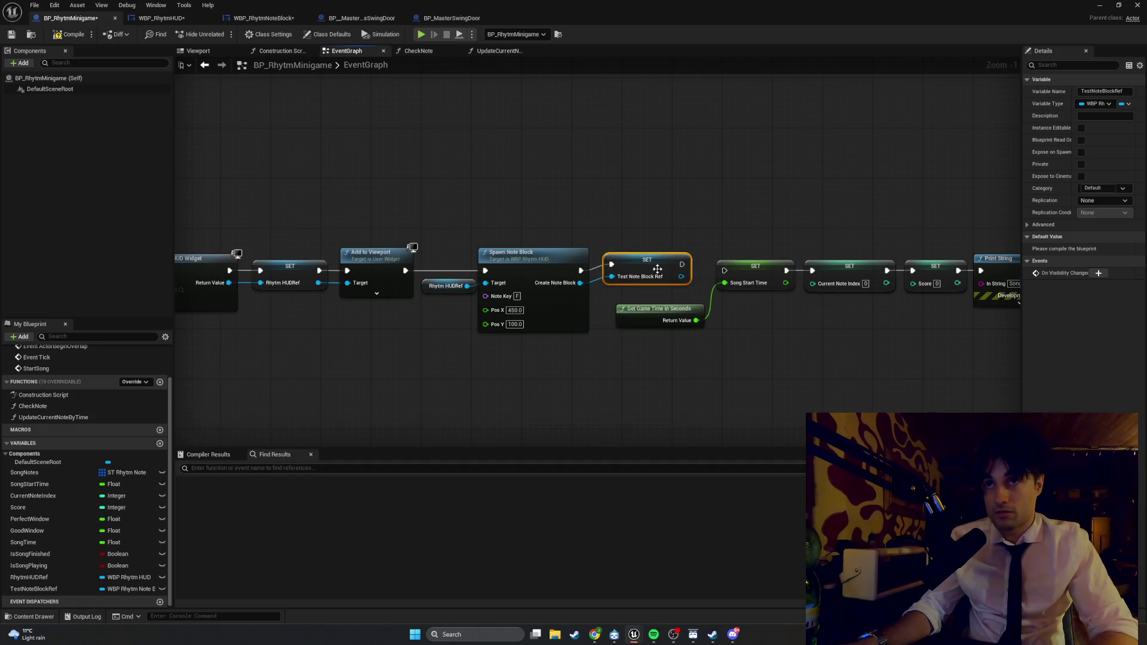
- Chain the TestNoteBlockRef setter before the Song Start Time SET and compile
mouse_move(681, 264)
left_mouse_down()
mouse_move(714, 284)
mouse_move(724, 270)
left_mouse_up()
left_click_drag(640, 264, 639, 271)
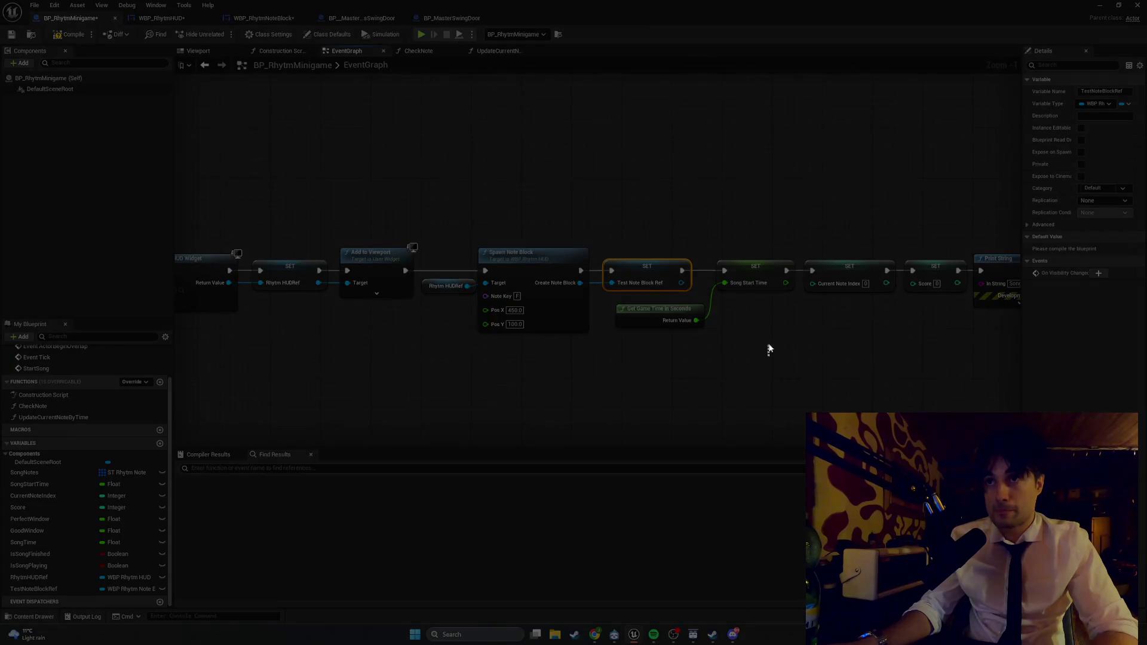
mouse_move(769, 356)
left_mouse_down()
mouse_move(461, 235)
mouse_move(421, 237)
left_mouse_up()
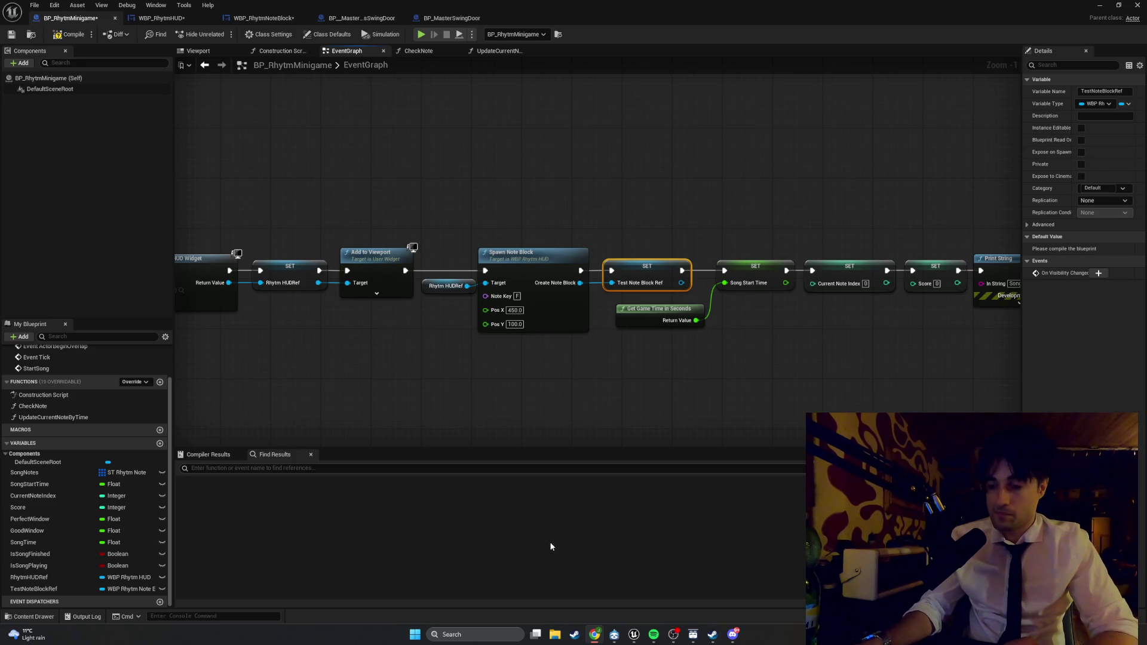
left_click(57, 35)
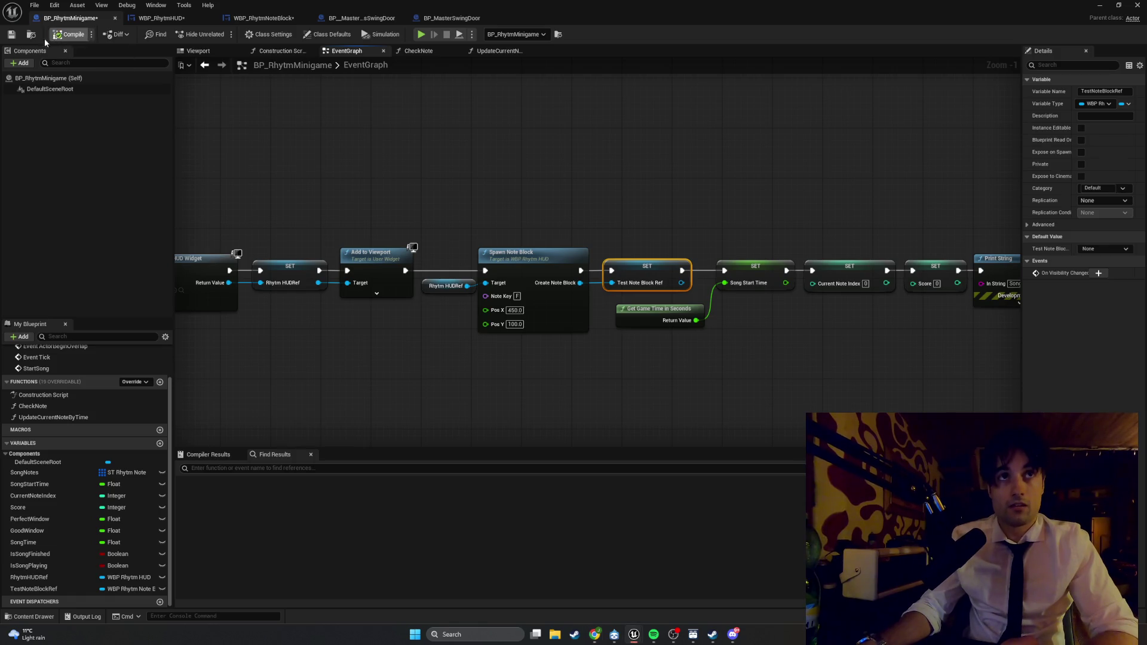
left_click(11, 34)
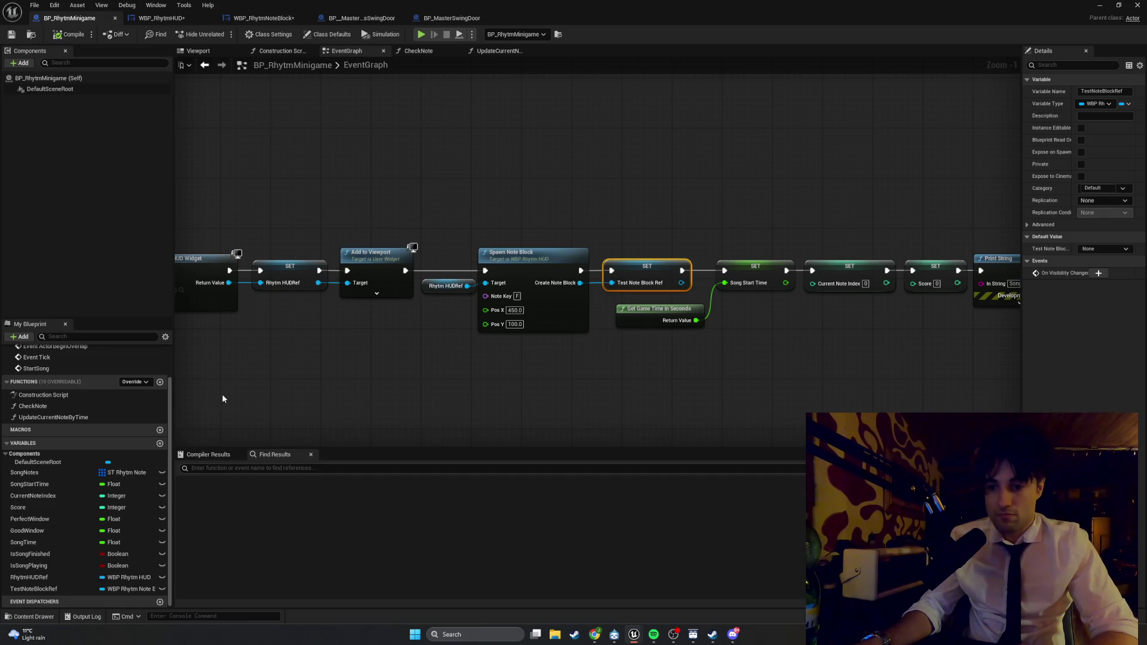
scroll(288, 188, "down", 3)
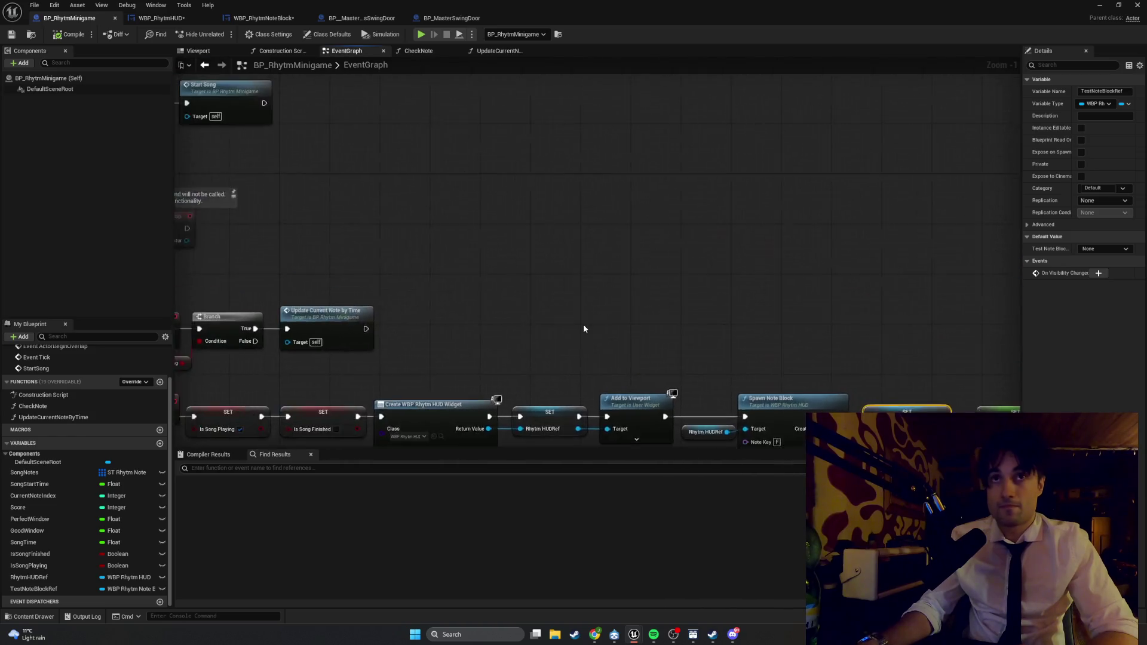
scroll(433, 314, "up", 4)
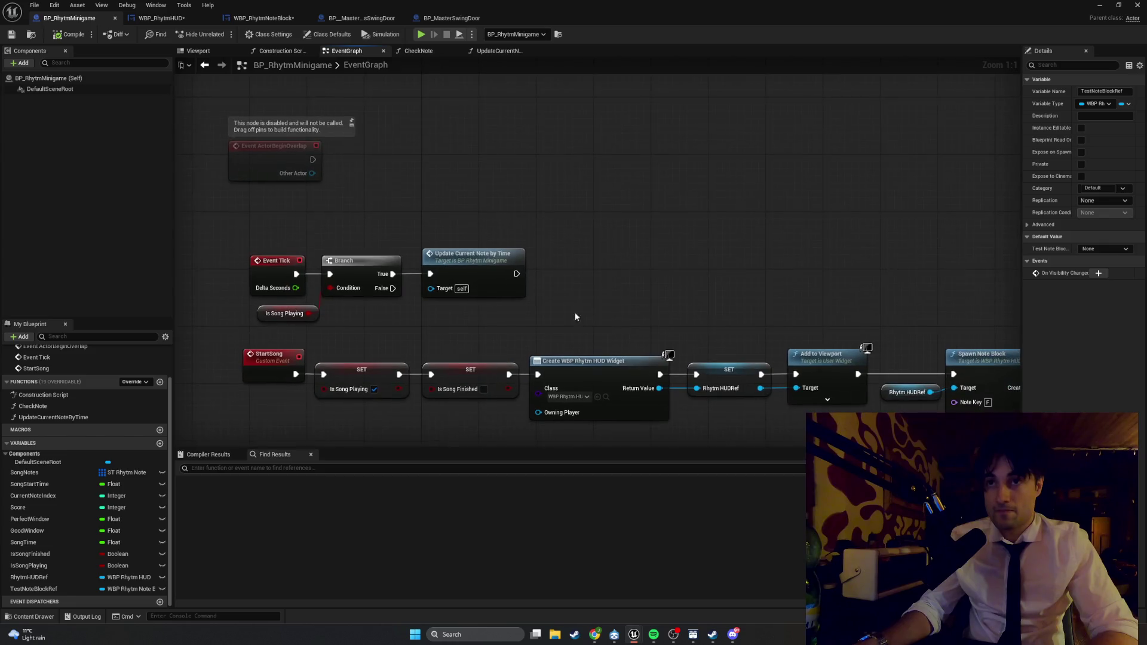
left_click_drag(517, 273, 600, 257)
- Add an Is Valid macro right after Update Current Note by Time via an 'is vali' search
type("is val")
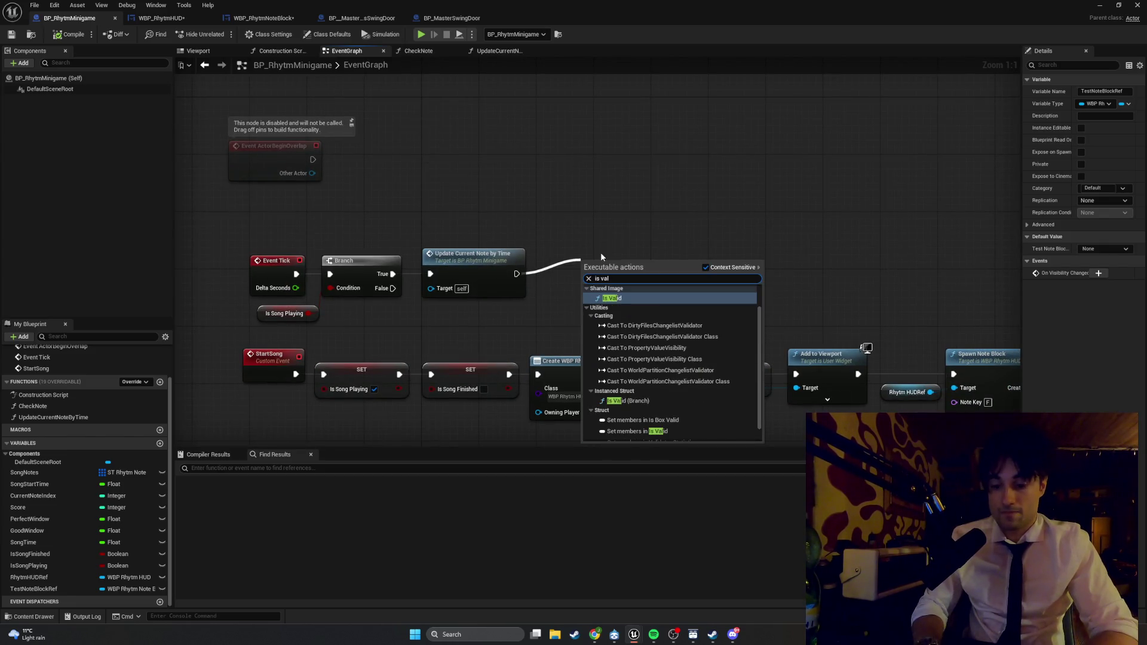
type("i")
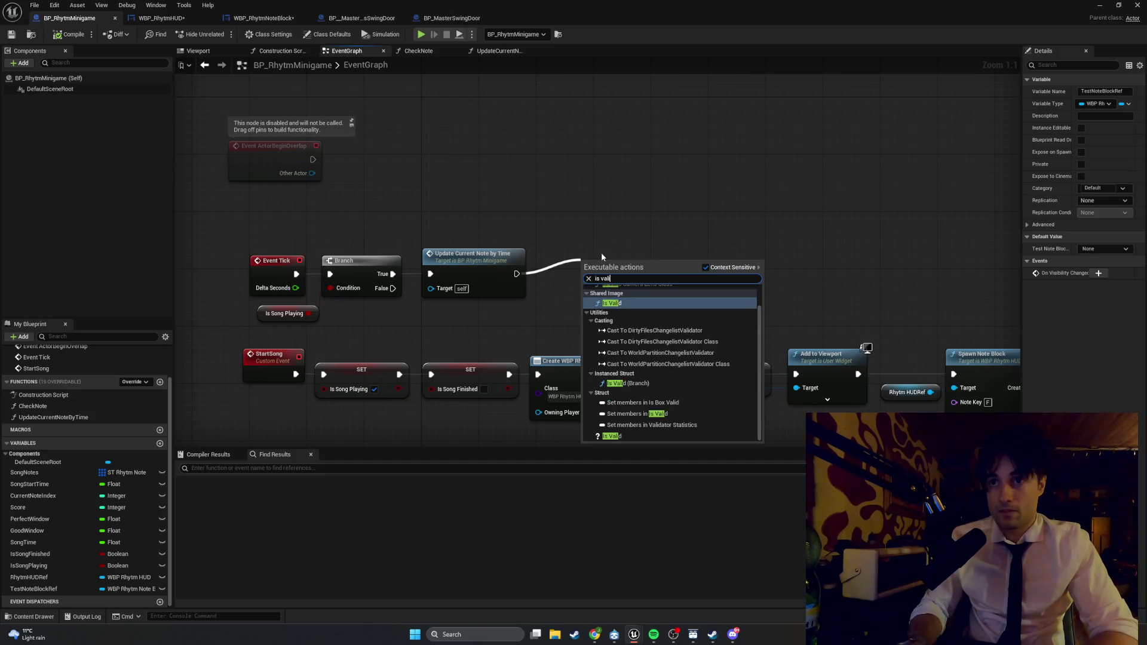
key("Down")
key("Down")
key("Down")
key("Return")
left_click_drag(608, 261, 600, 265)
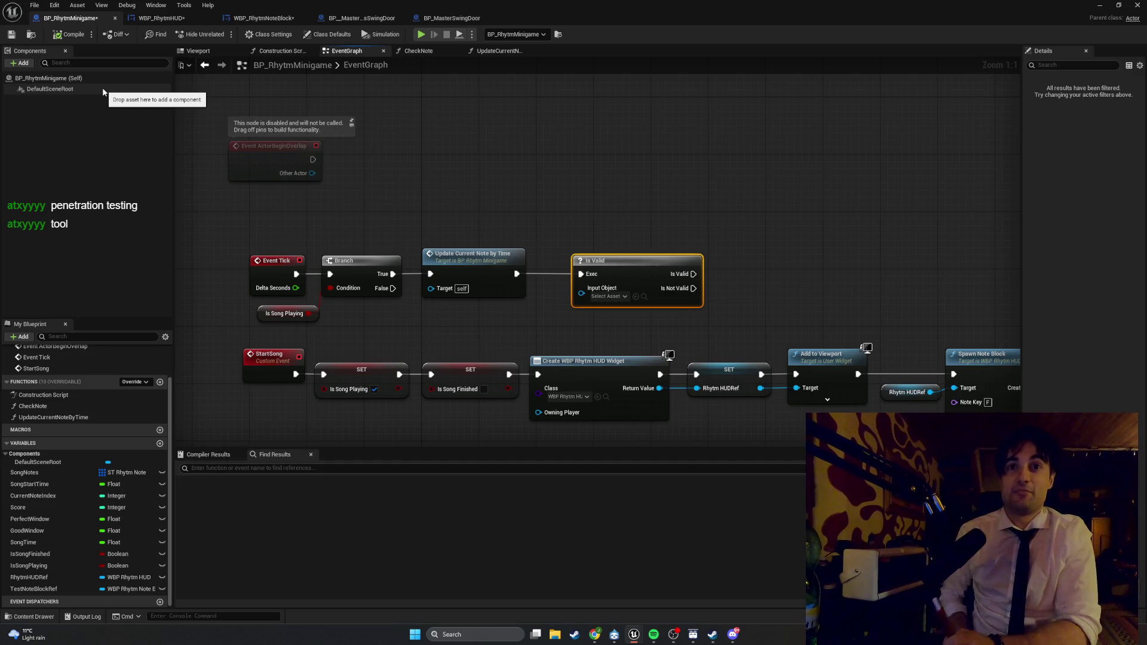
- Move the Event Tick chain up and right, nudge Is Valid left, and drop TestNoteBlockRef into the graph
left_click_drag(567, 326, 230, 246)
left_click_drag(472, 256, 709, 191)
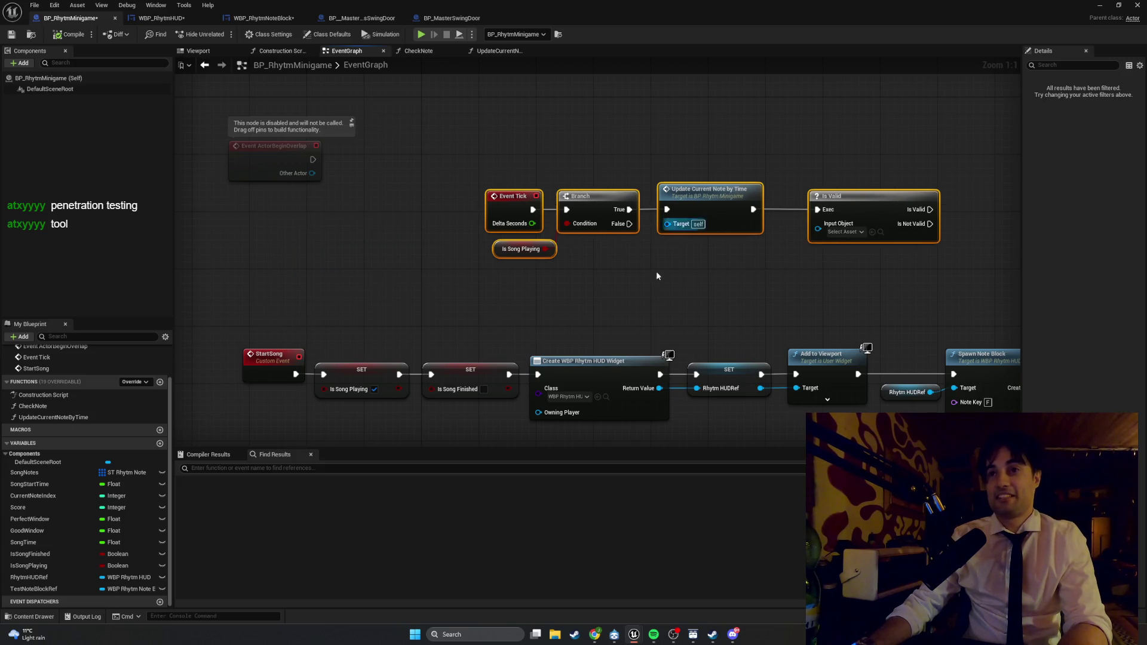
left_click(623, 285)
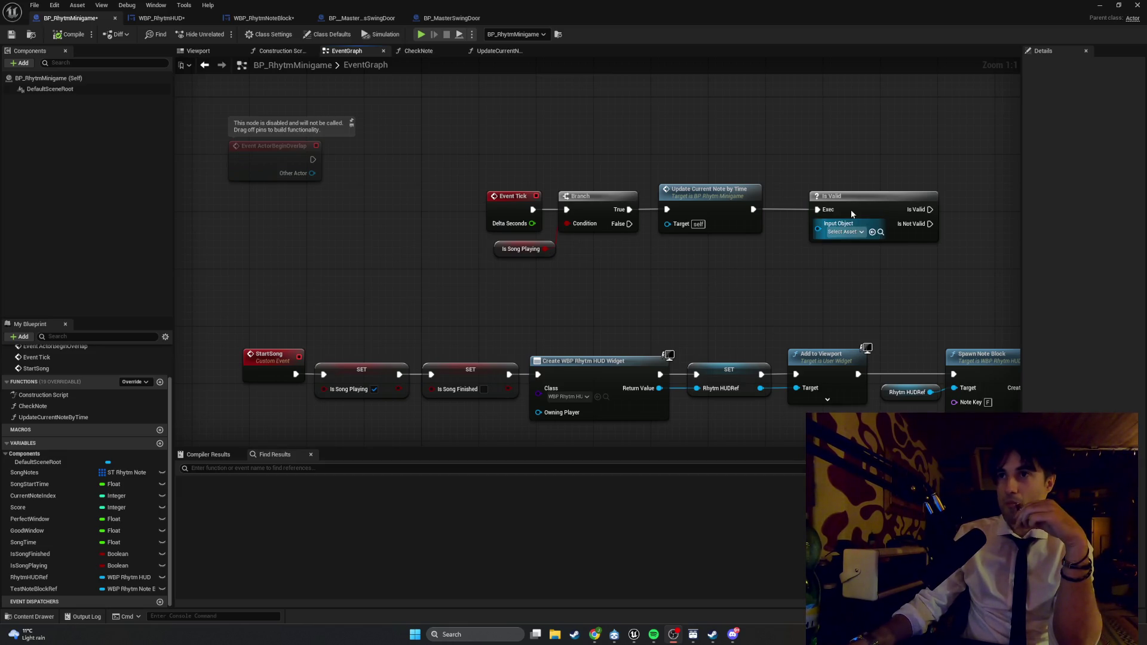
left_click_drag(851, 209, 828, 210)
left_click_drag(874, 292, 697, 288)
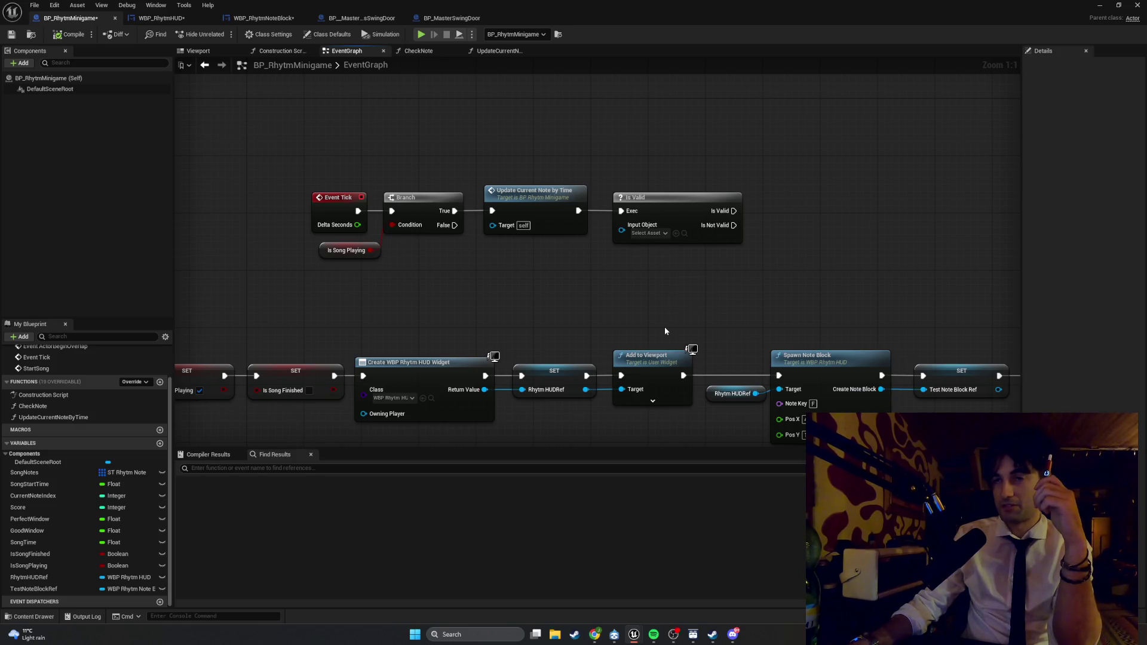
left_click_drag(710, 313, 616, 307)
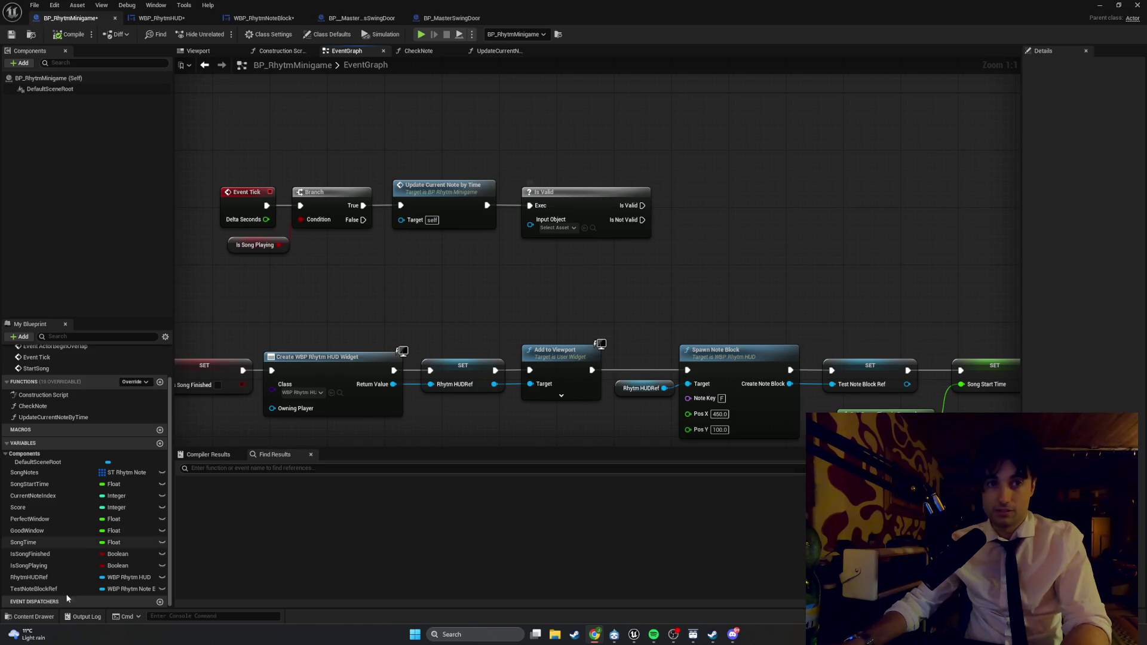
mouse_move(58, 590)
left_mouse_down()
mouse_move(447, 354)
mouse_move(453, 265)
mouse_move(525, 257)
mouse_move(530, 220)
left_mouse_up()
- Place a Test Note Block Ref getter feeding Is Valid's Input Object and align both nodes
left_click(505, 285)
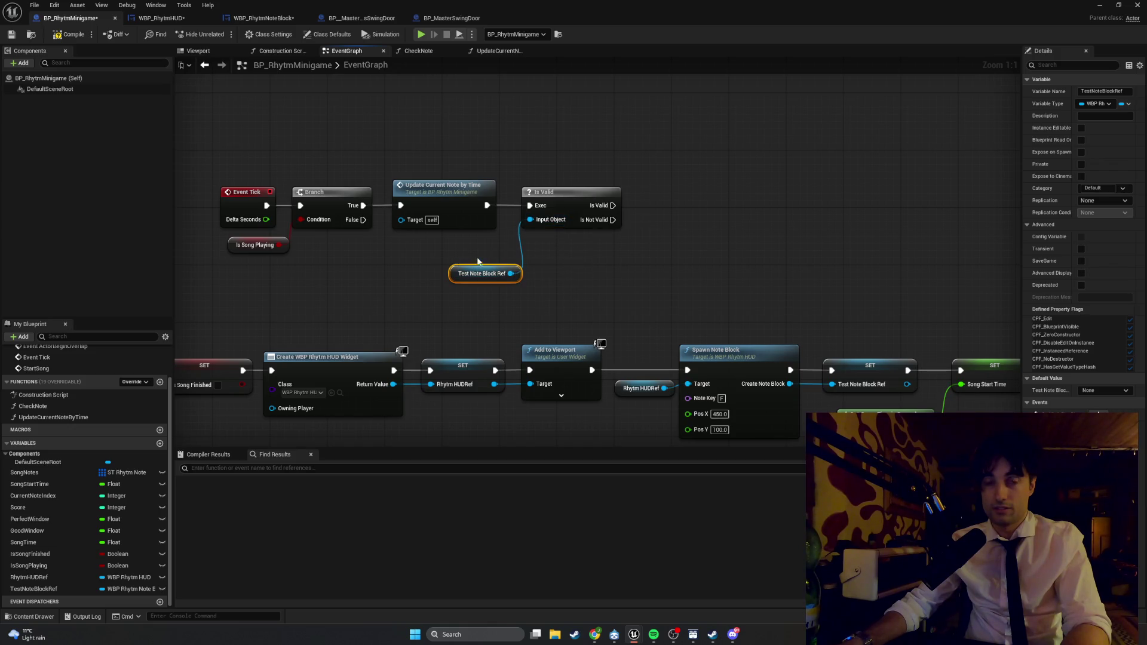
left_click_drag(455, 277, 445, 251)
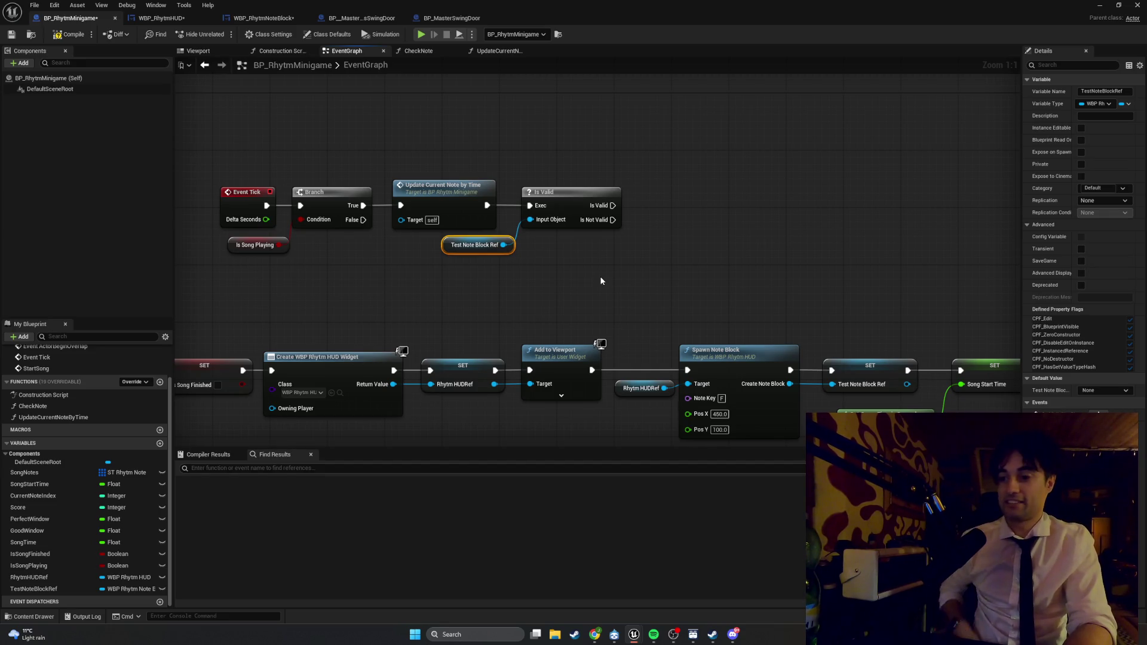
left_click_drag(600, 150, 503, 250)
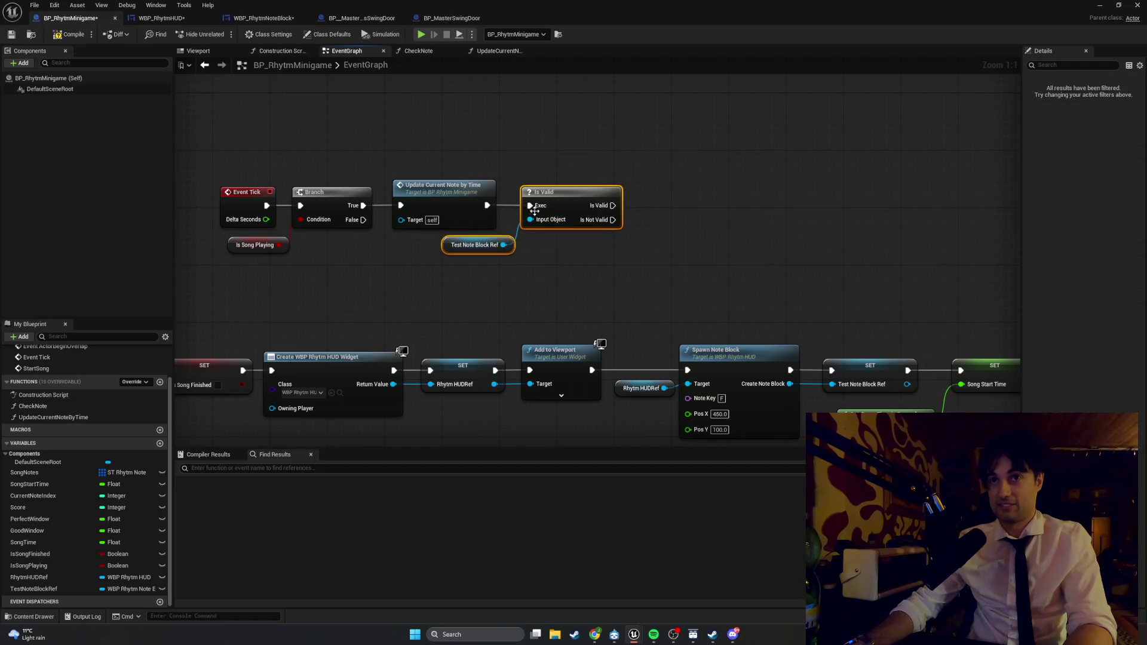
left_click_drag(552, 192, 545, 192)
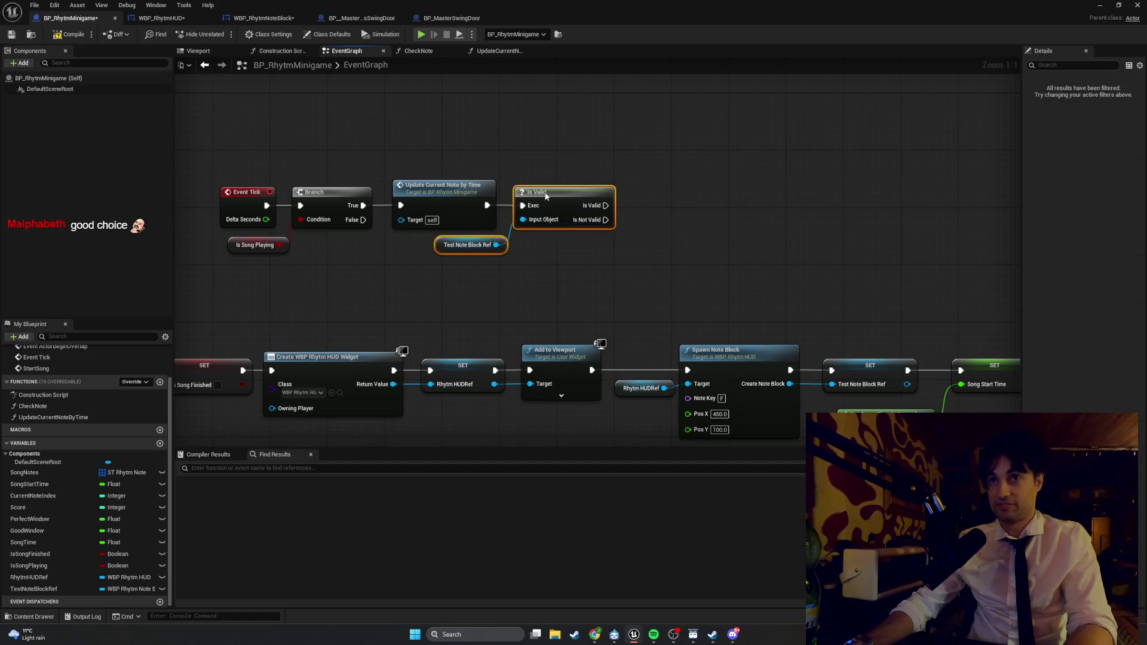
left_click(535, 251)
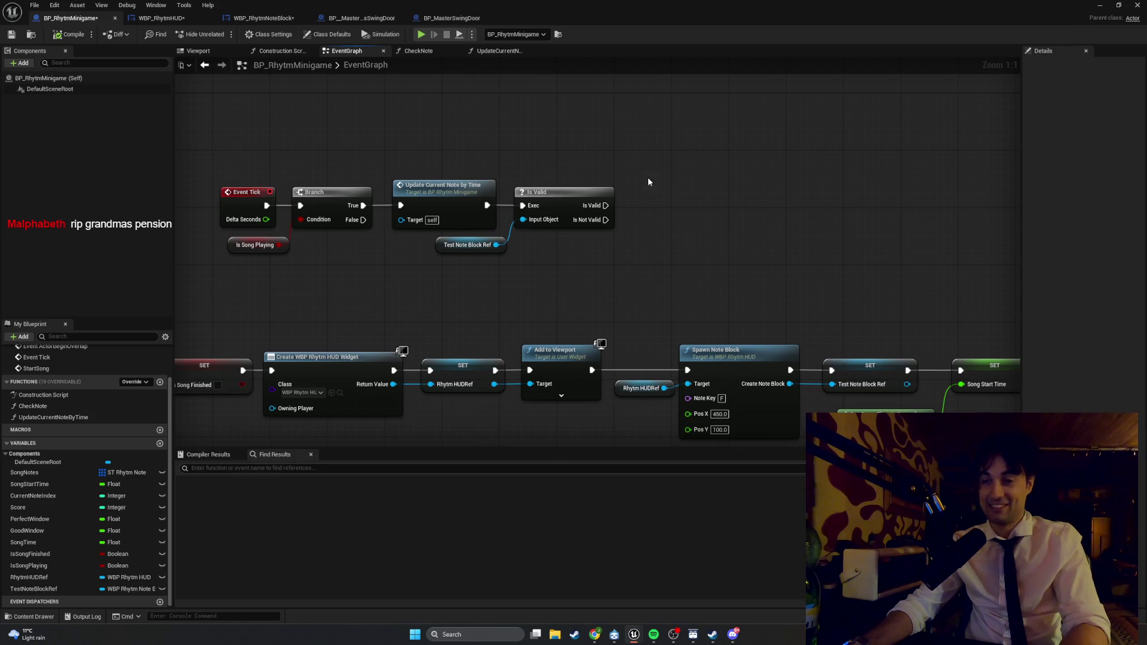
left_click_drag(606, 205, 680, 209)
- Add a Set Note Position node that targets Test Note Block Ref
type("set note ")
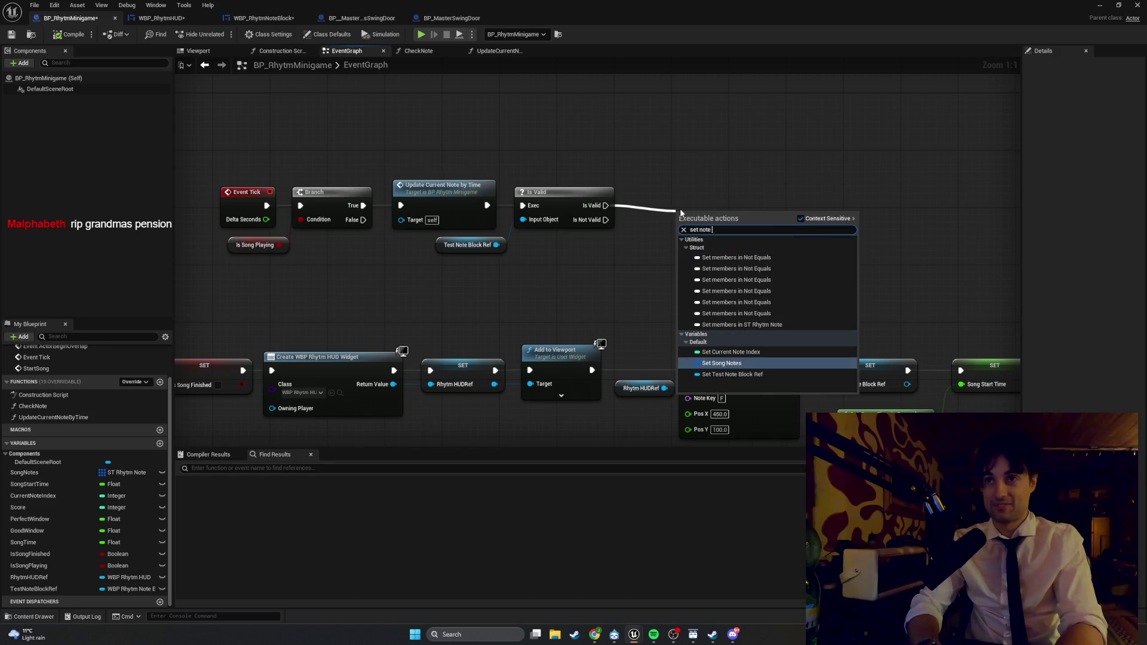
type("pos")
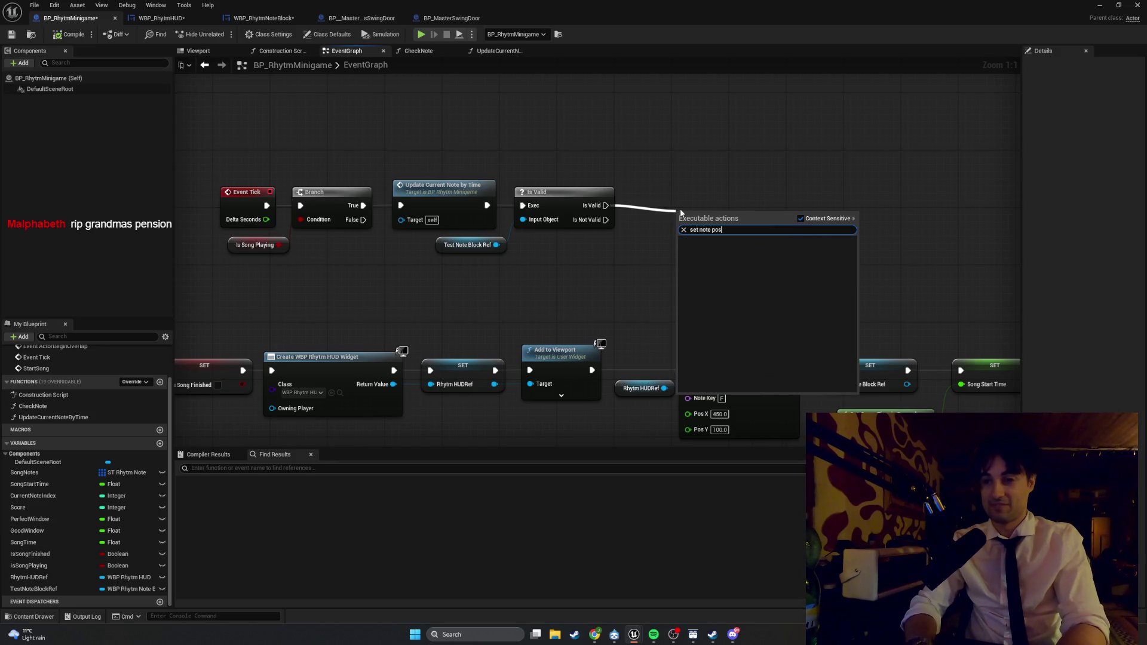
left_click(702, 188)
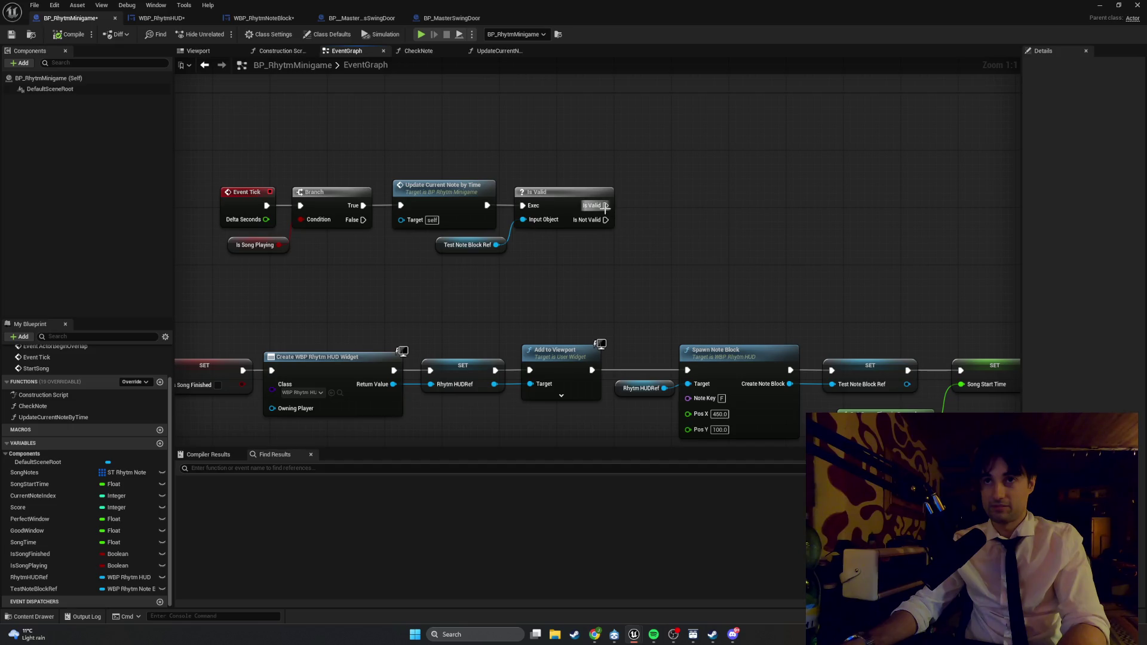
left_click_drag(605, 206, 648, 206)
type("set note po")
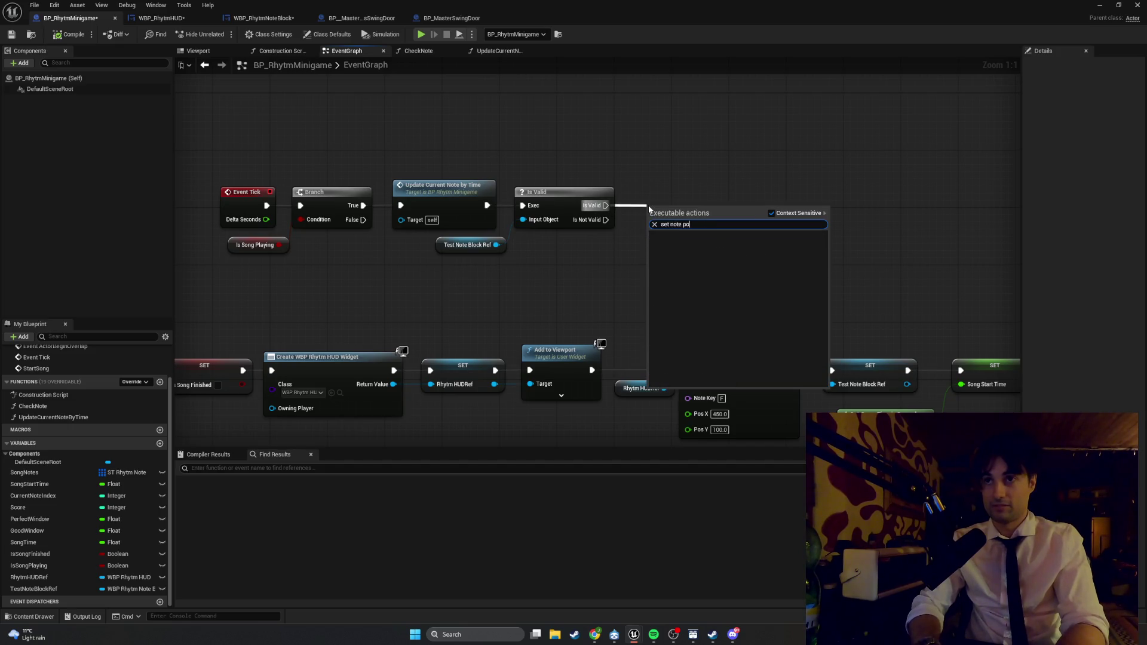
type("sition")
key("shift+super+s")
mouse_move(672, 224)
left_mouse_down()
mouse_move(819, 301)
mouse_move(431, 164)
left_mouse_up()
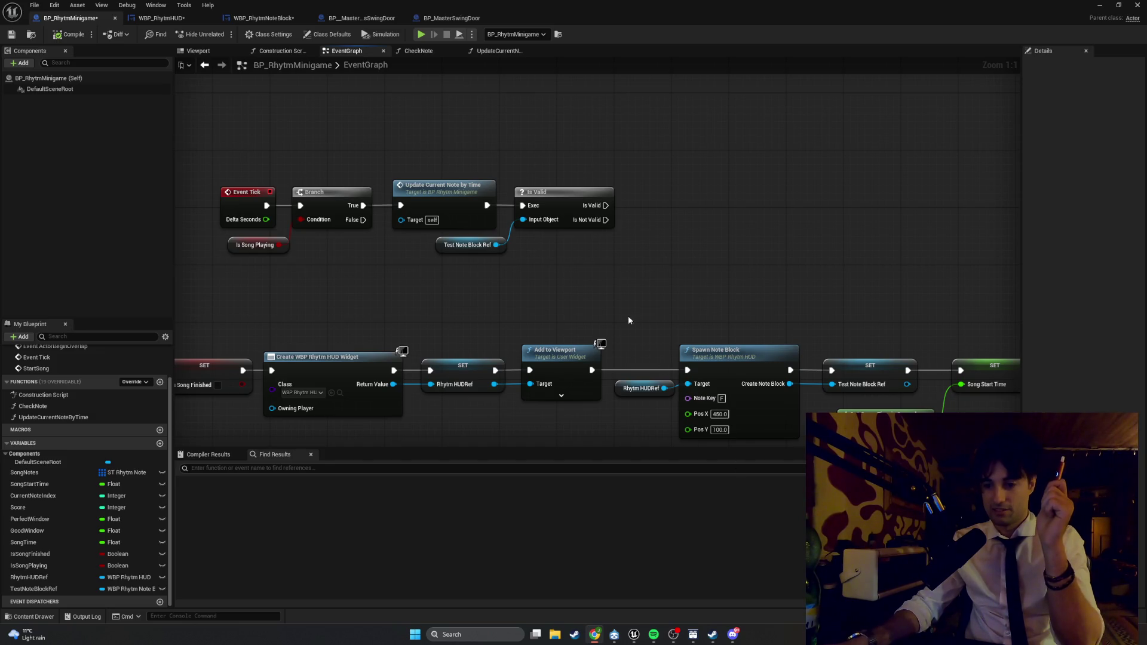
left_click_drag(495, 245, 683, 251)
type("seet not")
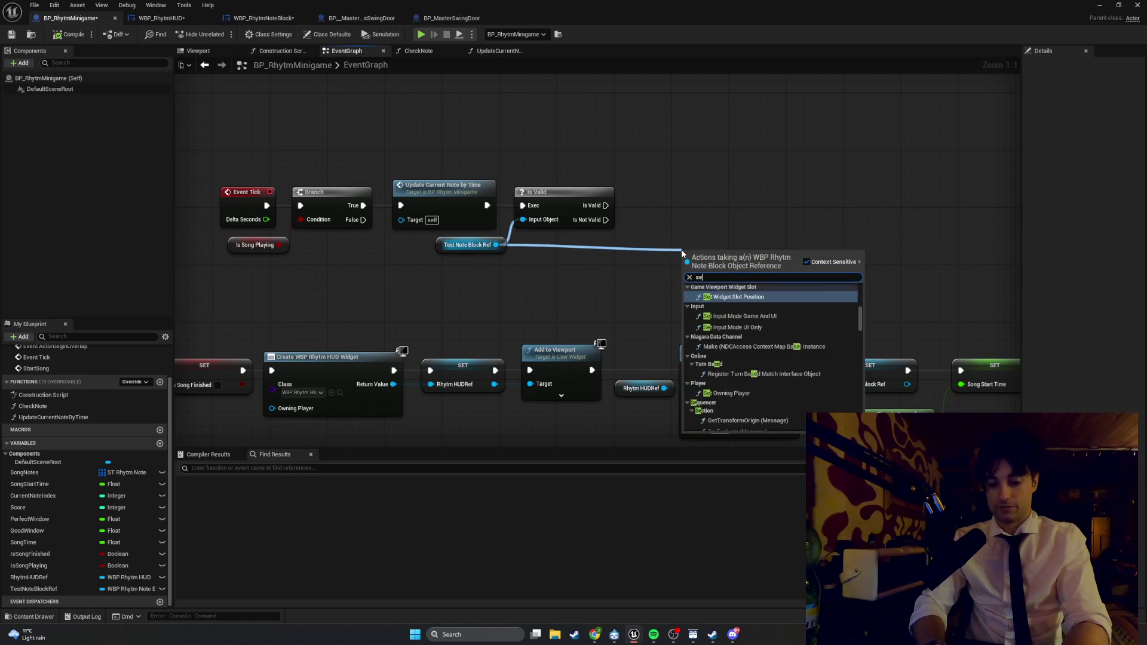
key("BackSpace")
key("BackSpace")
type("t not")
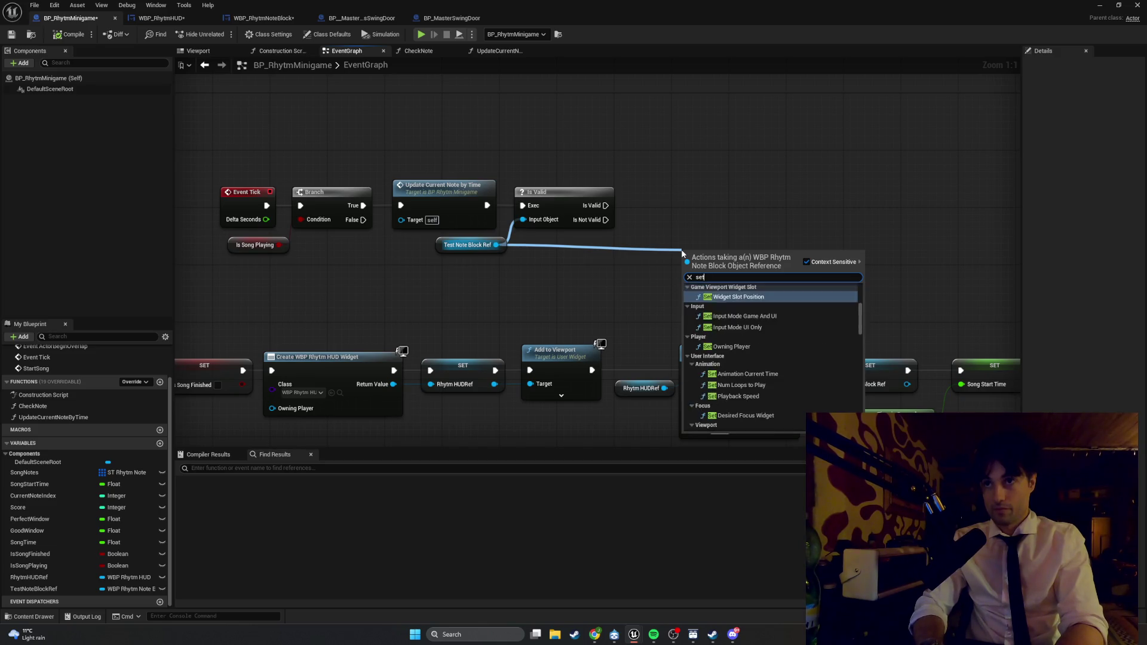
left_click(725, 308)
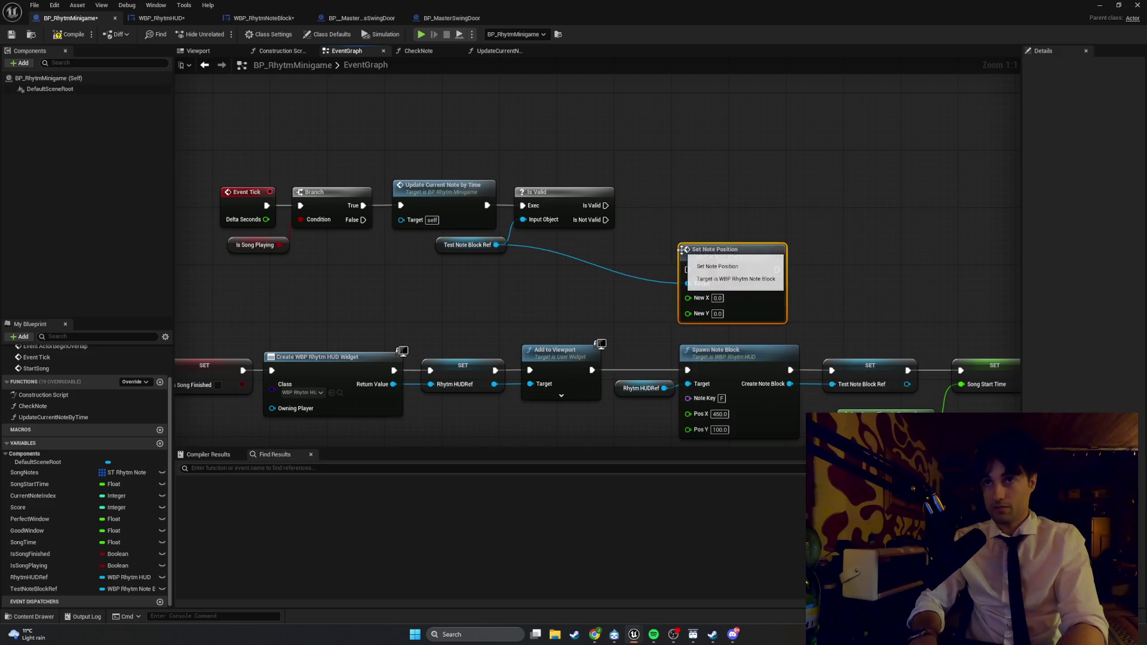
- Run Set Note Position from Is Valid's output and add a reroute point on its target wire
left_click_drag(717, 249, 686, 202)
mouse_move(606, 204)
left_mouse_down()
mouse_move(659, 220)
mouse_move(691, 195)
left_mouse_up()
left_click(574, 232)
double_click(566, 233)
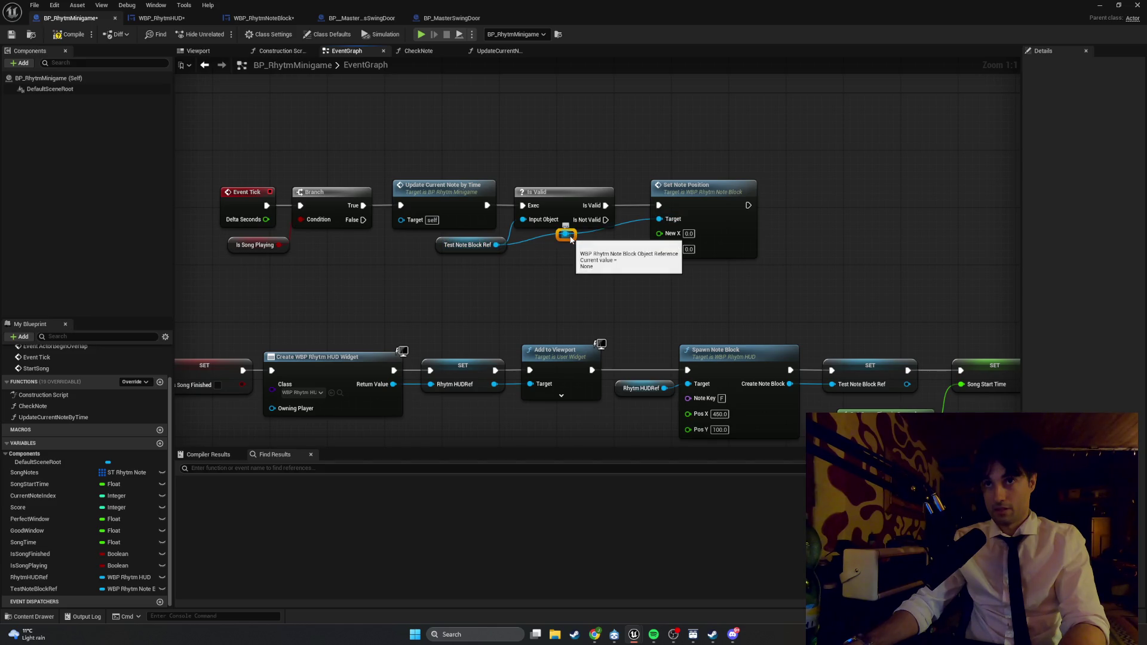
mouse_move(567, 233)
left_mouse_down()
mouse_move(627, 250)
mouse_move(603, 251)
left_mouse_up()
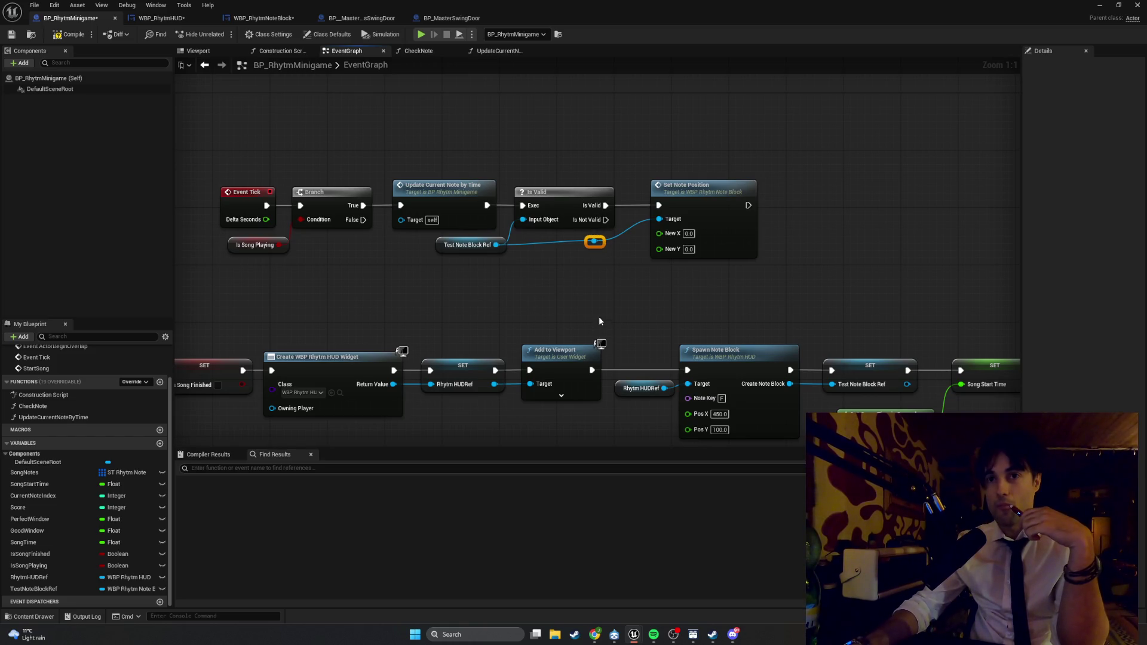
- Shift the Rhytm HUDRef getter, the Spawn Note Block nodes and the Get Game Time group left
left_click_drag(598, 318, 523, 288)
scroll(523, 288, "down", 1)
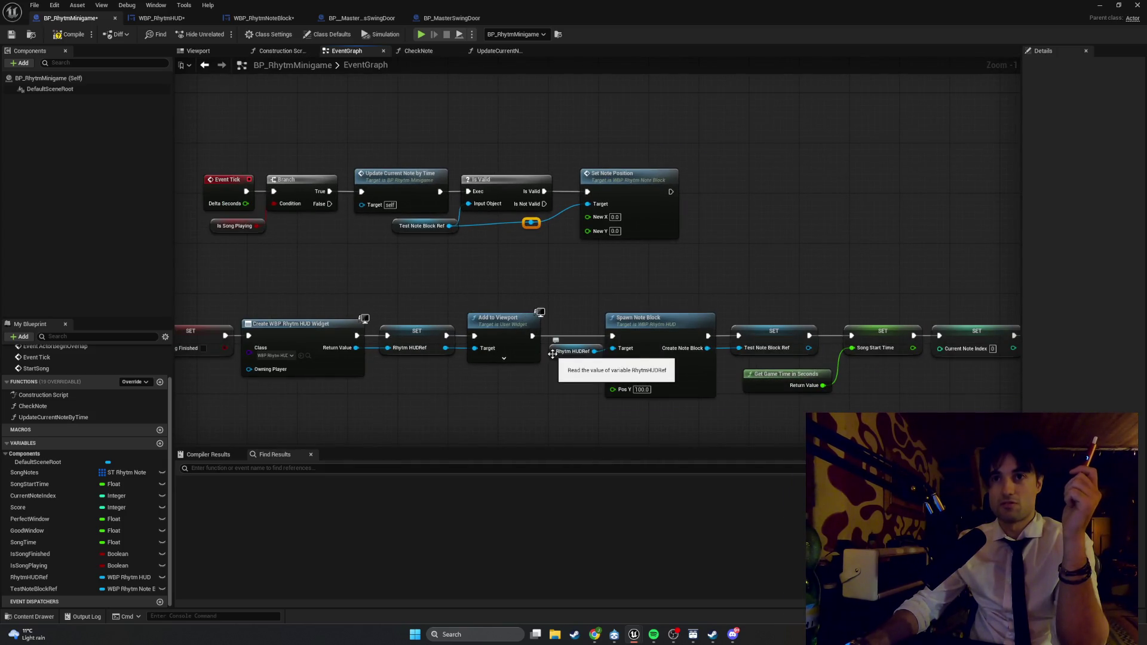
left_click_drag(572, 351, 518, 379)
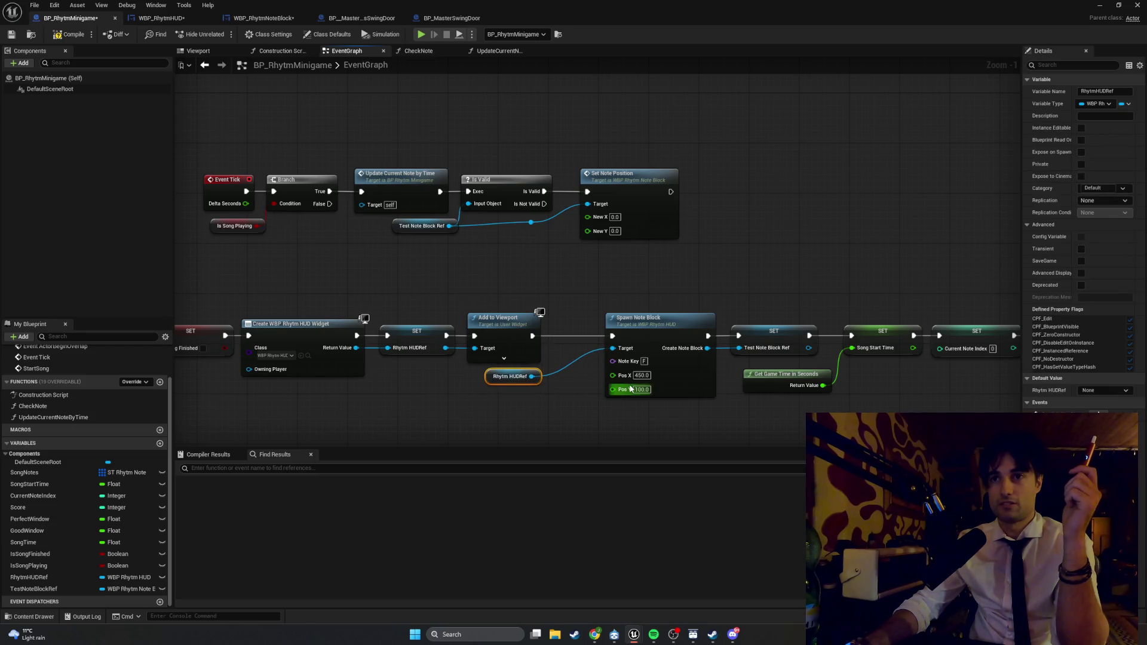
scroll(623, 376, "down", 2)
mouse_move(896, 367)
left_mouse_down()
mouse_move(666, 288)
mouse_move(430, 288)
mouse_move(408, 305)
left_mouse_up()
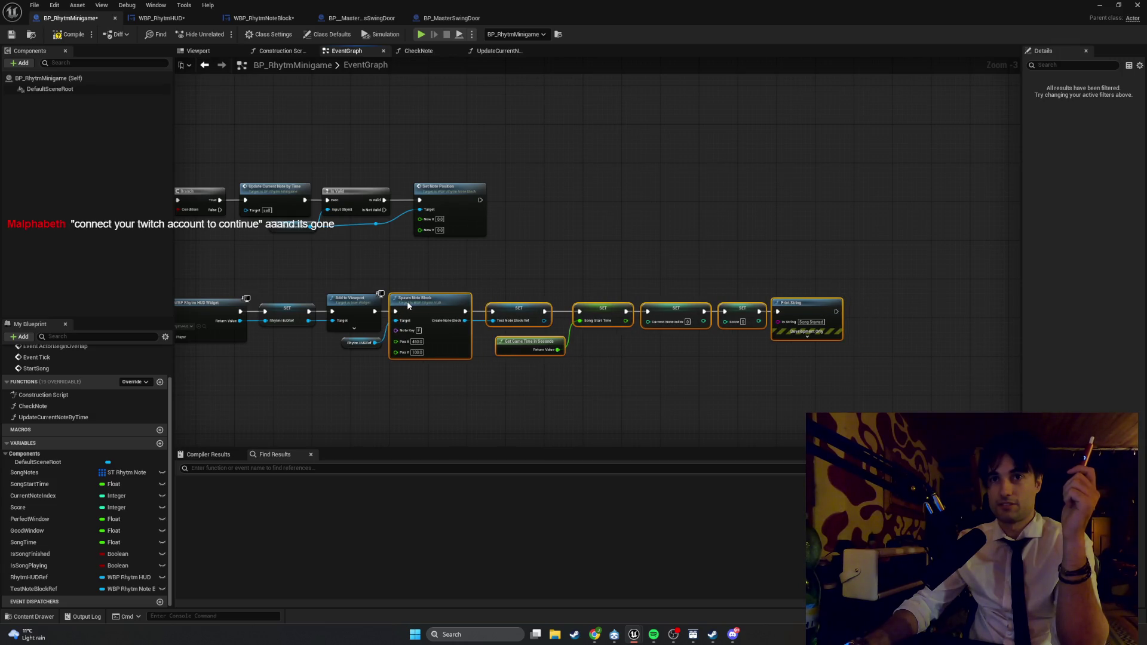
mouse_move(864, 387)
left_mouse_down()
mouse_move(782, 307)
mouse_move(554, 270)
left_mouse_up()
left_click_drag(598, 308, 583, 308)
left_click(606, 349)
scroll(510, 353, "up", 2)
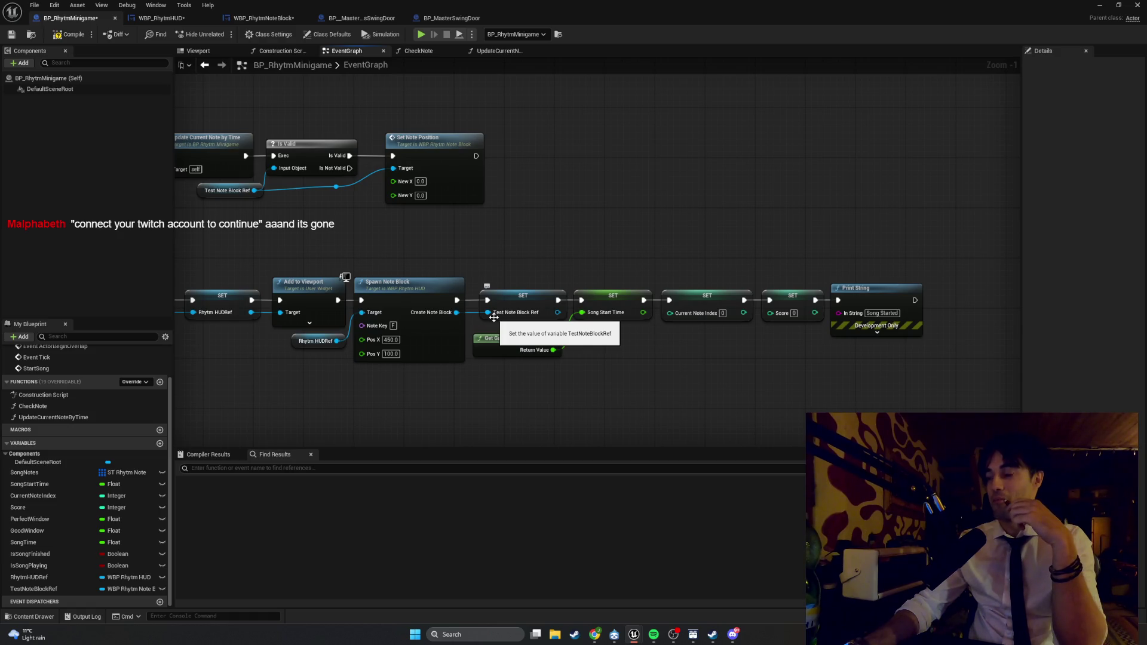
- Line up the StartSong chain: SET Rhytm HUDRef, Add to Viewport through Print String, and SET Score
mouse_move(351, 256)
left_mouse_down()
mouse_move(749, 281)
mouse_move(789, 300)
mouse_move(724, 276)
mouse_move(696, 291)
left_mouse_up()
left_click(600, 317)
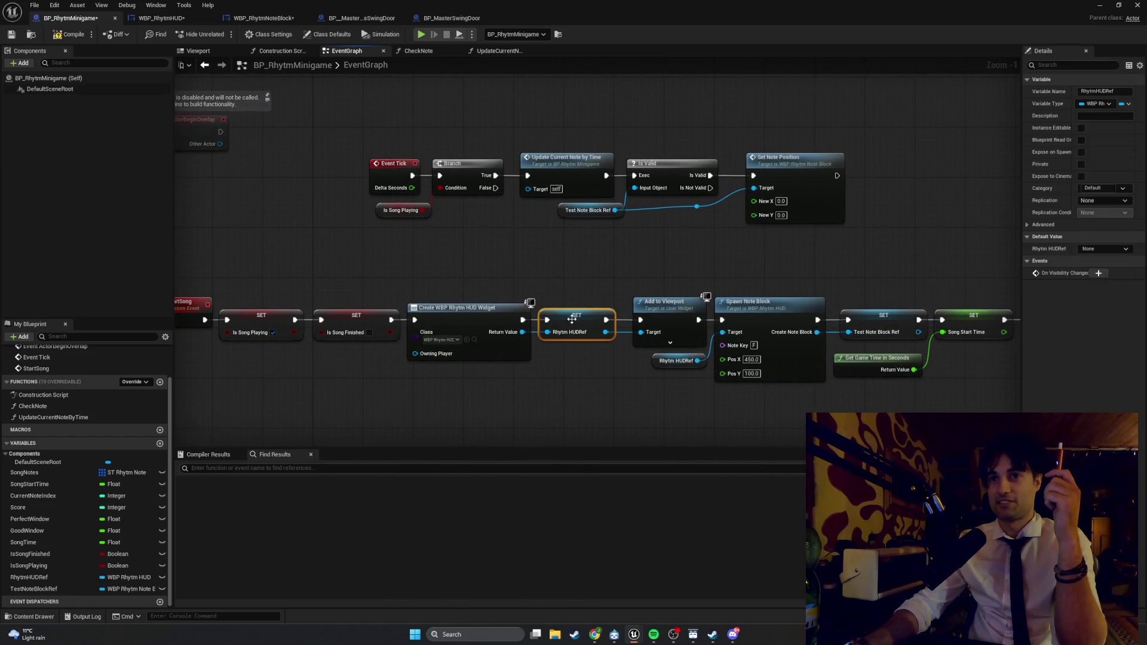
left_click_drag(810, 320, 698, 309)
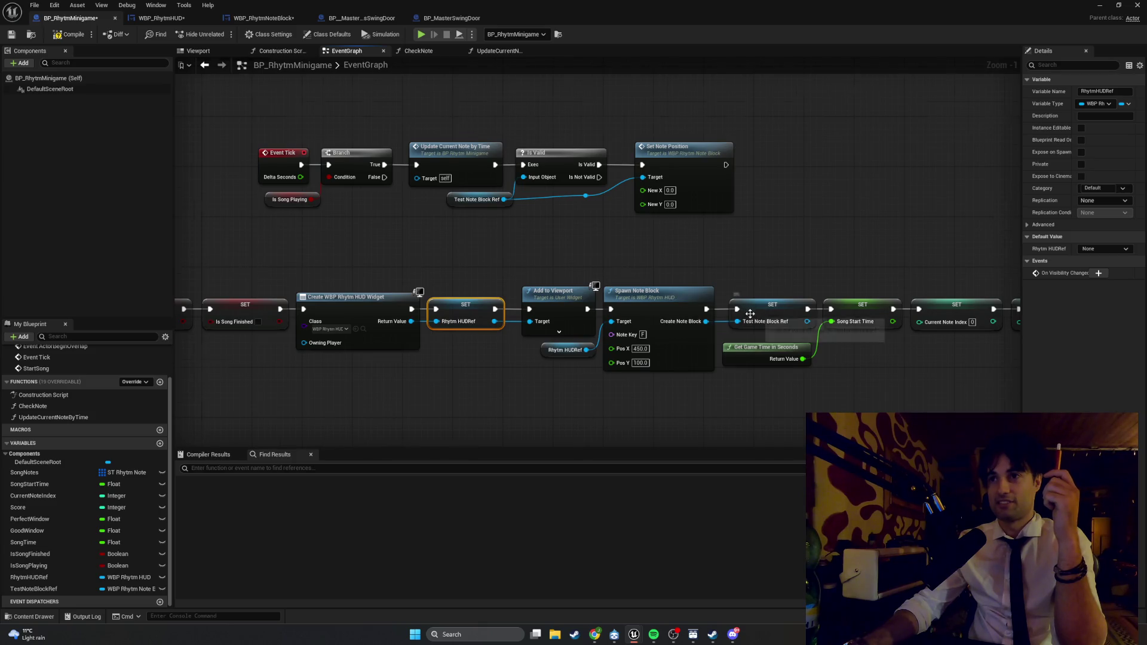
left_click_drag(812, 355, 645, 340)
scroll(645, 340, "down", 1)
mouse_move(851, 346)
left_mouse_down()
mouse_move(440, 276)
mouse_move(385, 276)
mouse_move(388, 290)
mouse_move(378, 253)
mouse_move(432, 264)
left_mouse_up()
left_click(362, 266)
left_click_drag(753, 288, 982, 352)
left_click_drag(772, 308, 766, 308)
left_click(758, 289)
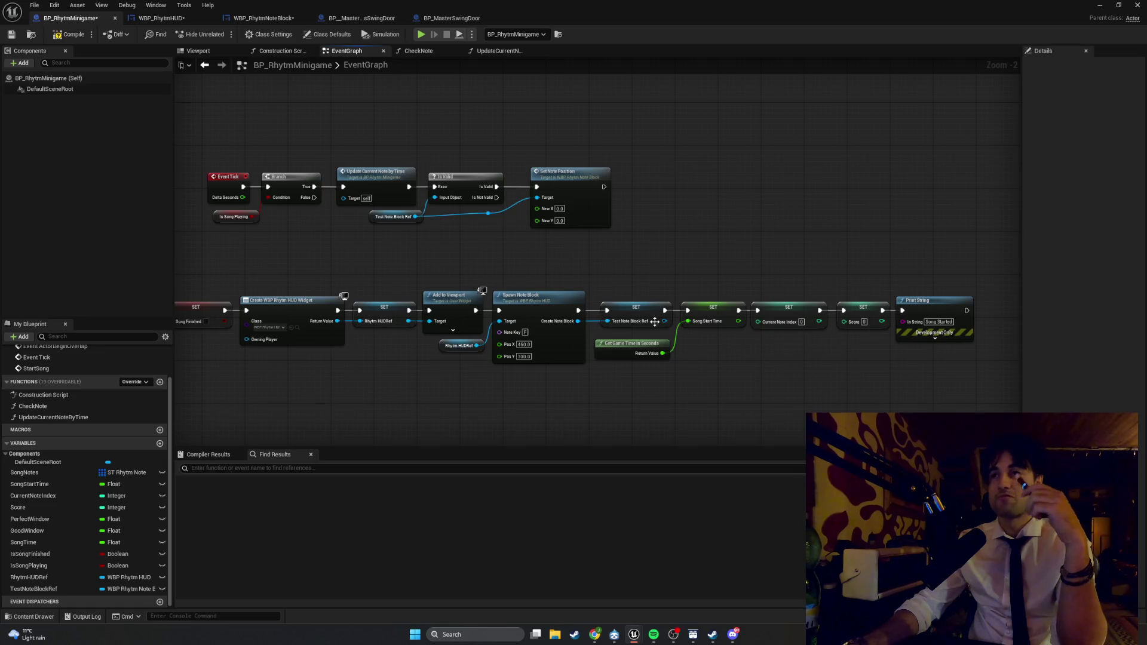
mouse_move(980, 354)
left_mouse_down()
mouse_move(836, 294)
mouse_move(848, 309)
left_mouse_up()
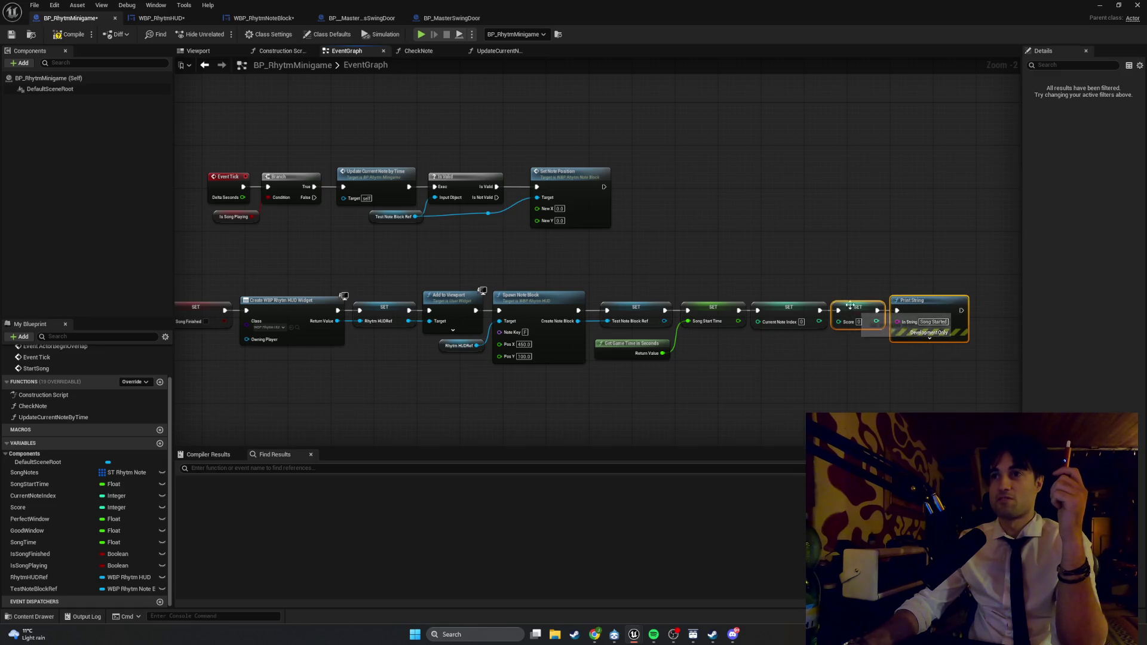
left_click(795, 270)
scroll(765, 274, "up", 2)
- Shift the note-update Event Tick nodes left and nudge Is Song Playing into line
left_click_drag(763, 276, 1146, 234)
left_click_drag(764, 244, 906, 254)
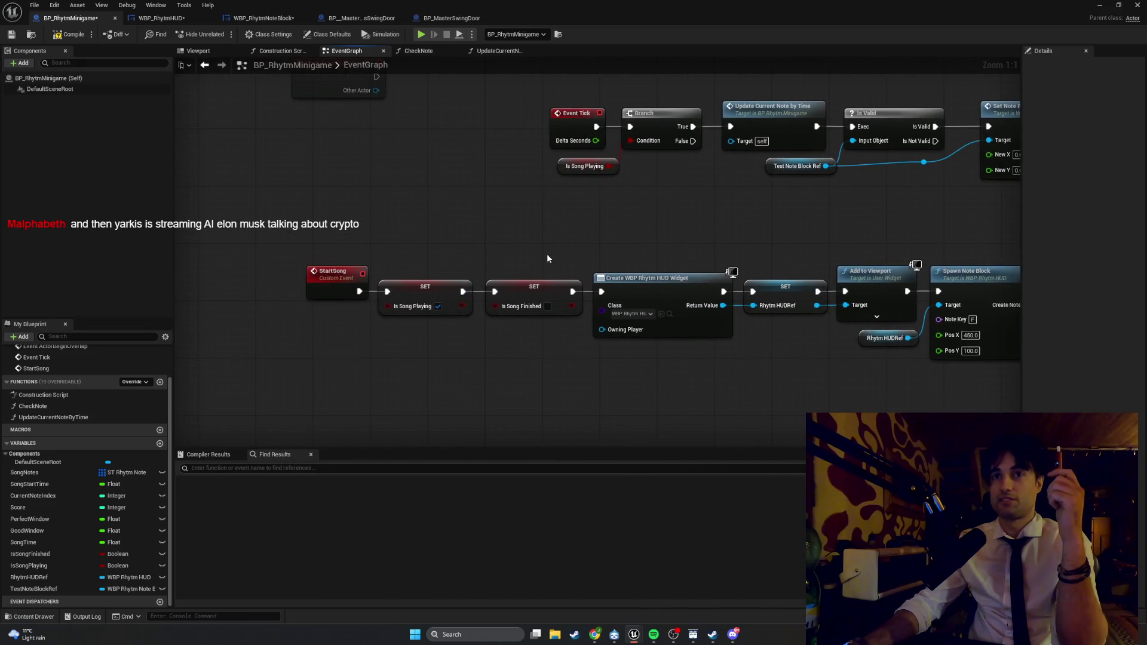
mouse_move(498, 289)
left_mouse_down()
mouse_move(377, 329)
mouse_move(314, 390)
left_mouse_up()
mouse_move(872, 308)
left_mouse_down()
mouse_move(549, 202)
mouse_move(563, 225)
left_mouse_up()
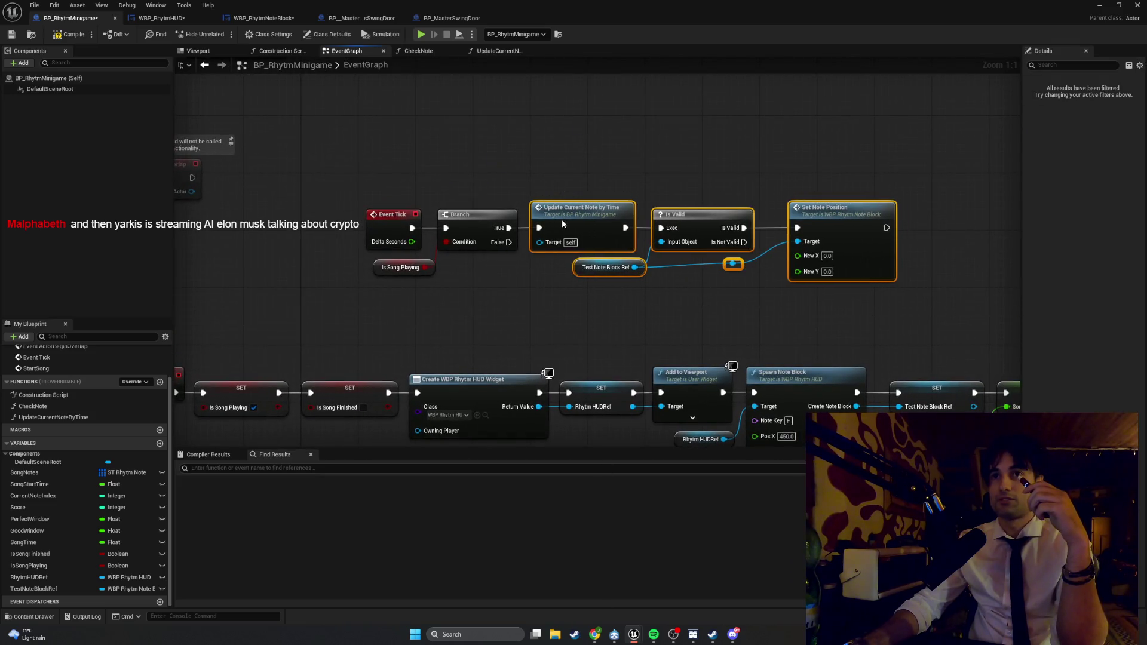
left_click(684, 301)
left_click_drag(870, 300, 430, 167)
left_click(434, 288)
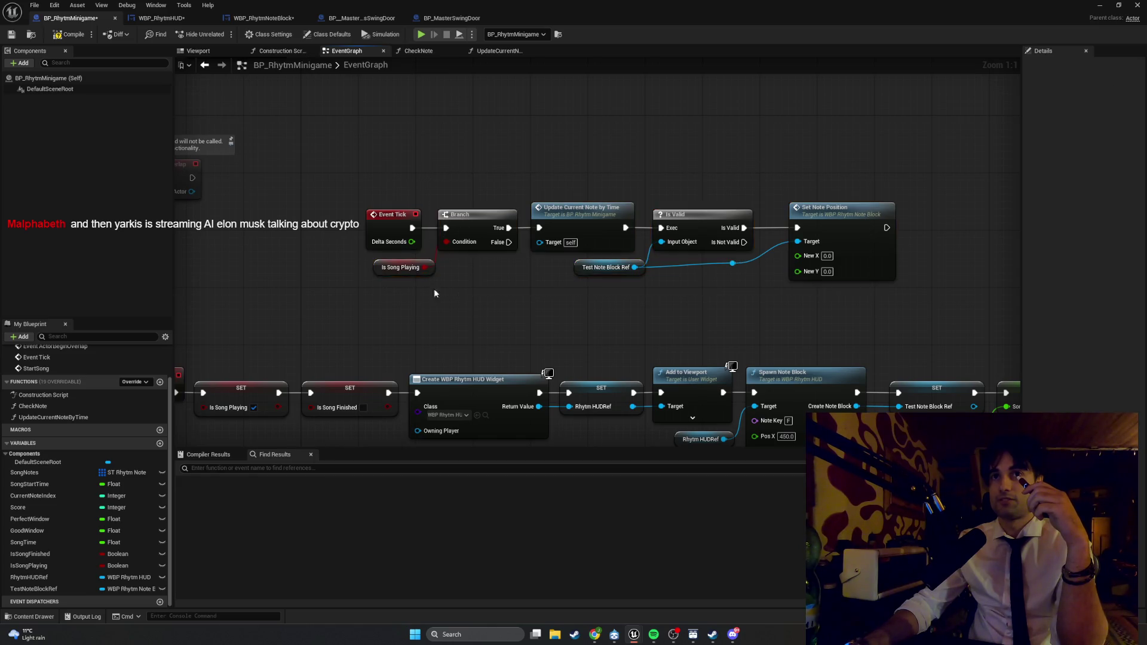
left_click_drag(378, 273, 370, 274)
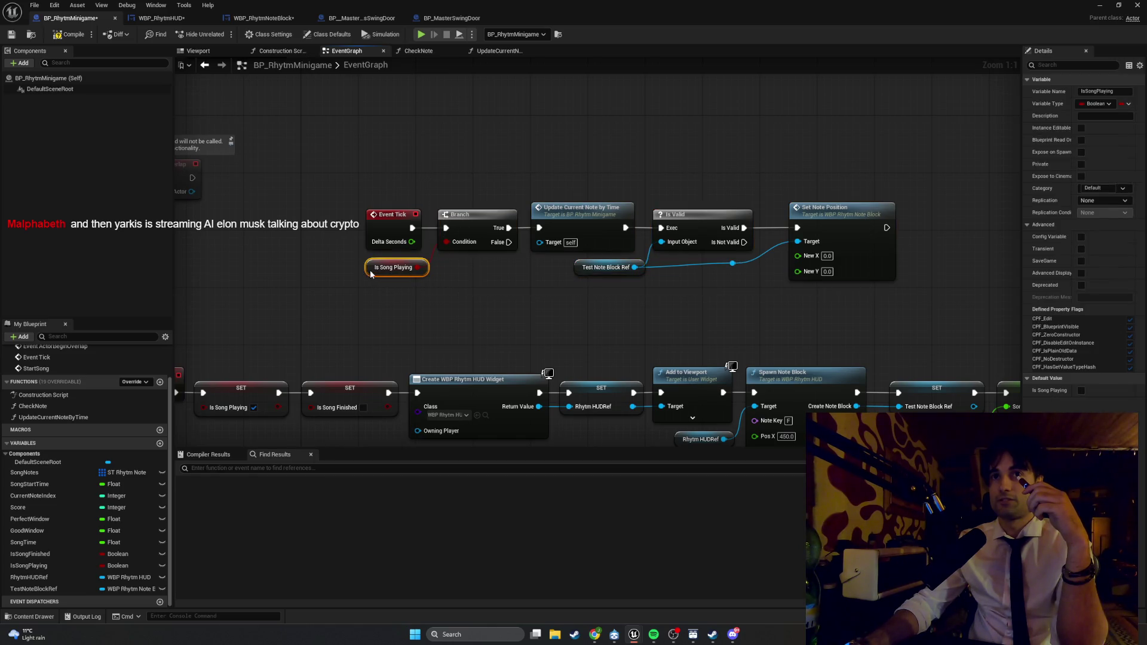
left_click(523, 322)
- Move Set Note Position closer to Is Valid and lower the Test Note Block Ref reroute point
left_click_drag(827, 218, 804, 218)
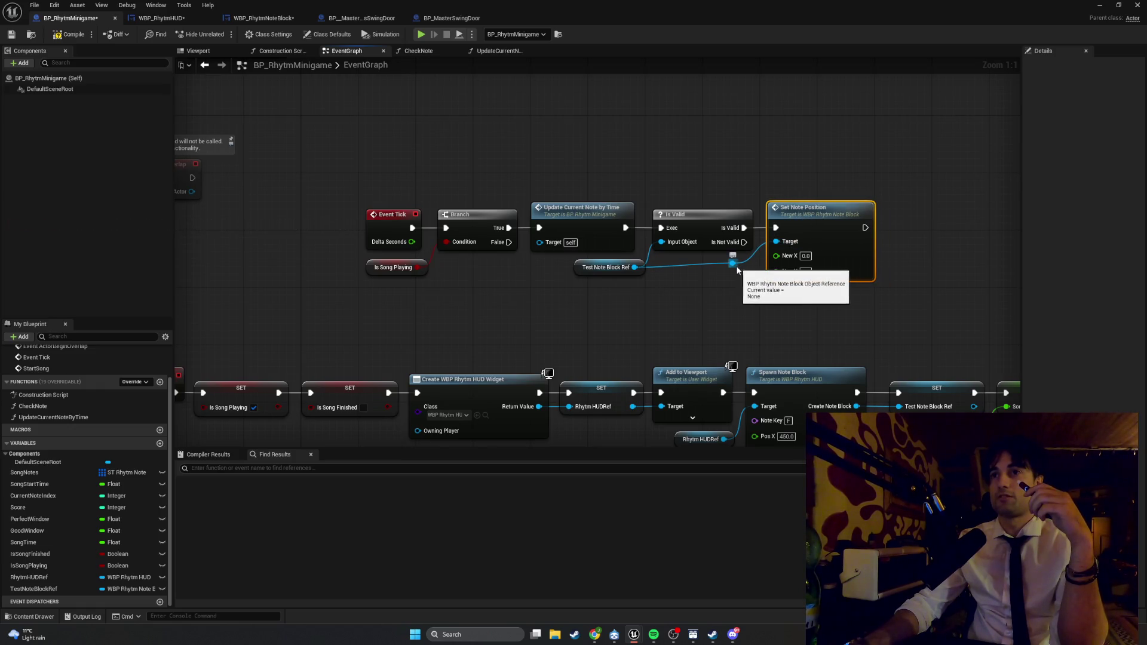
left_click_drag(734, 265, 749, 267)
left_click(770, 278)
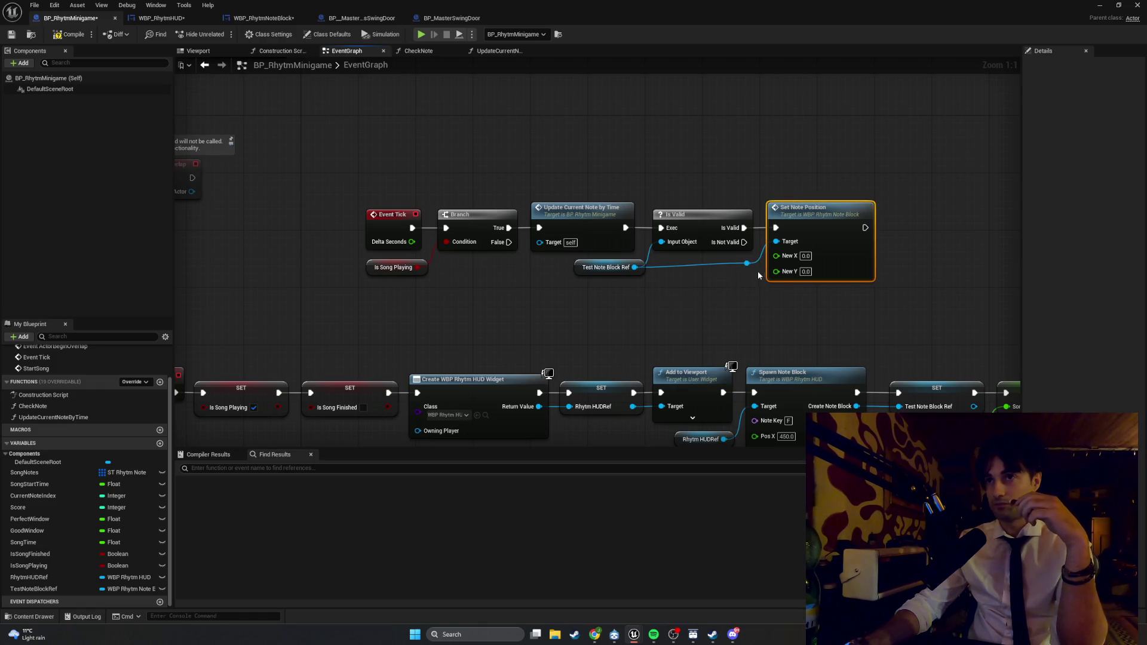
left_click_drag(750, 266, 751, 278)
left_click(768, 297)
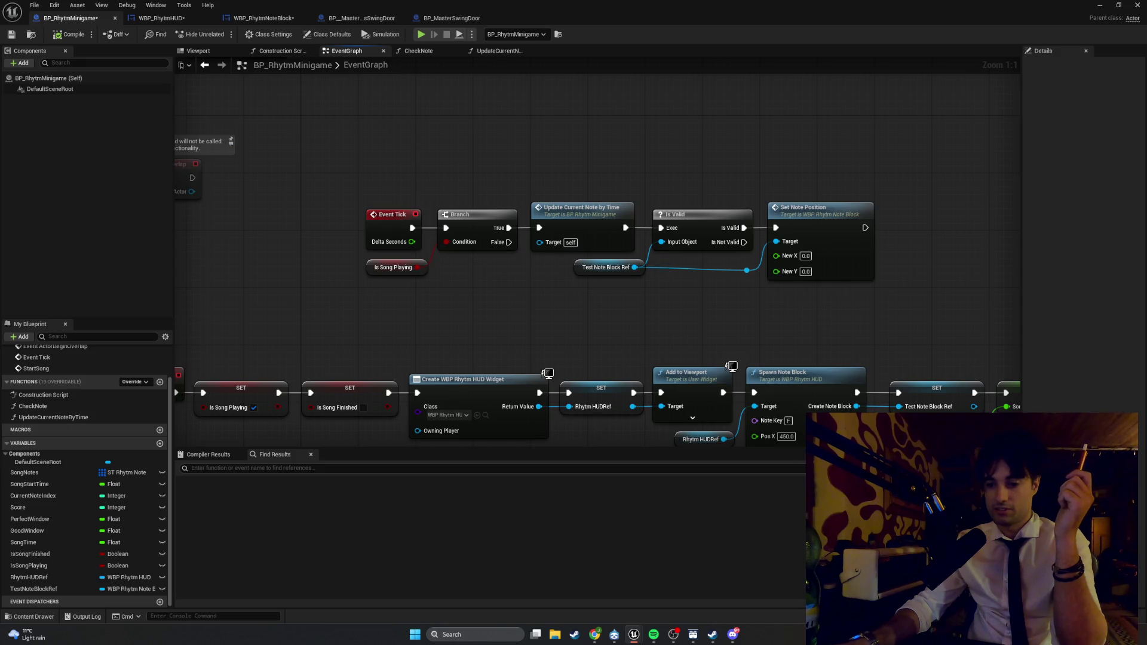
left_click(805, 256)
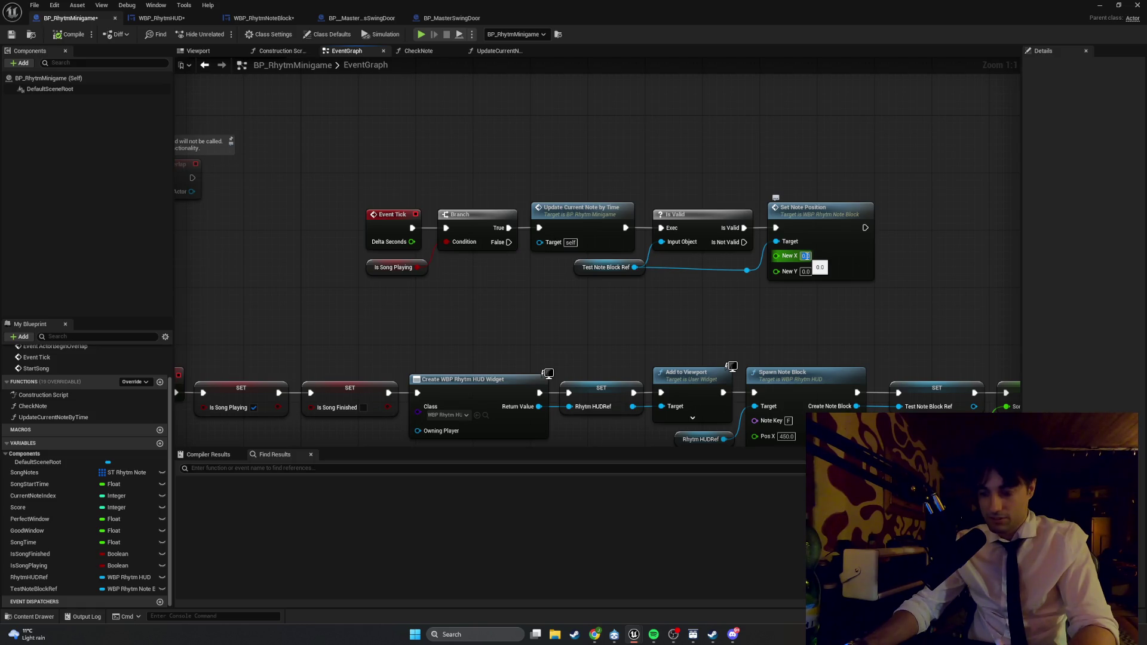
type("450")
- Set New X to 450 and add a Song Time getter and a Multiply node
key("Return")
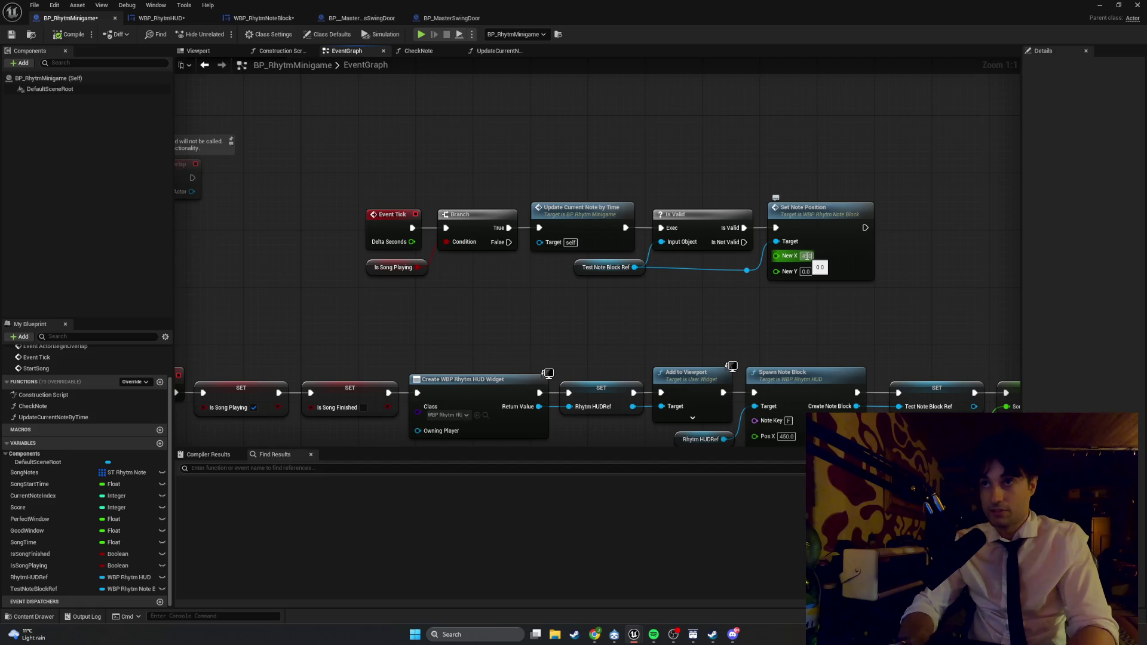
right_click(691, 305)
type("soo")
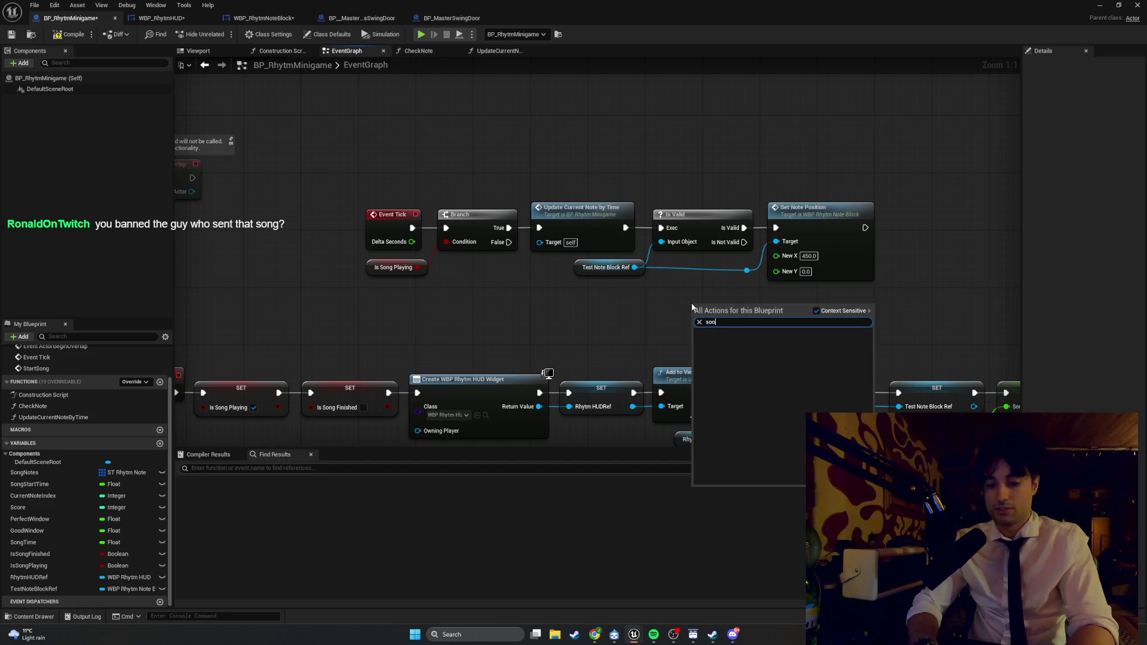
type("ng tim")
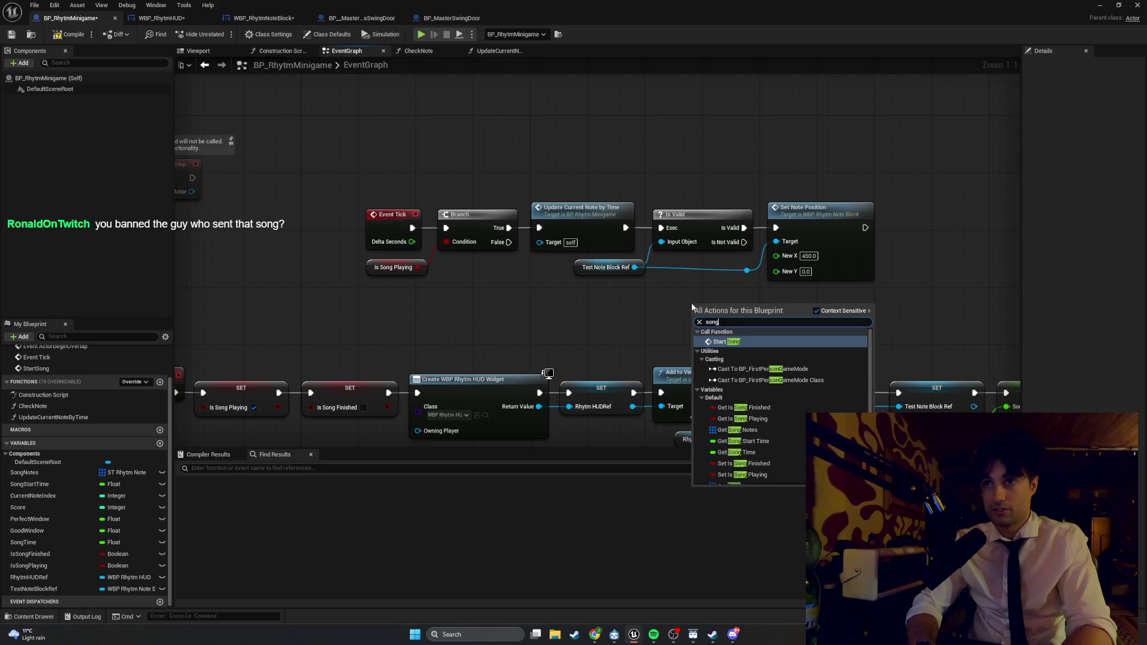
key("Return")
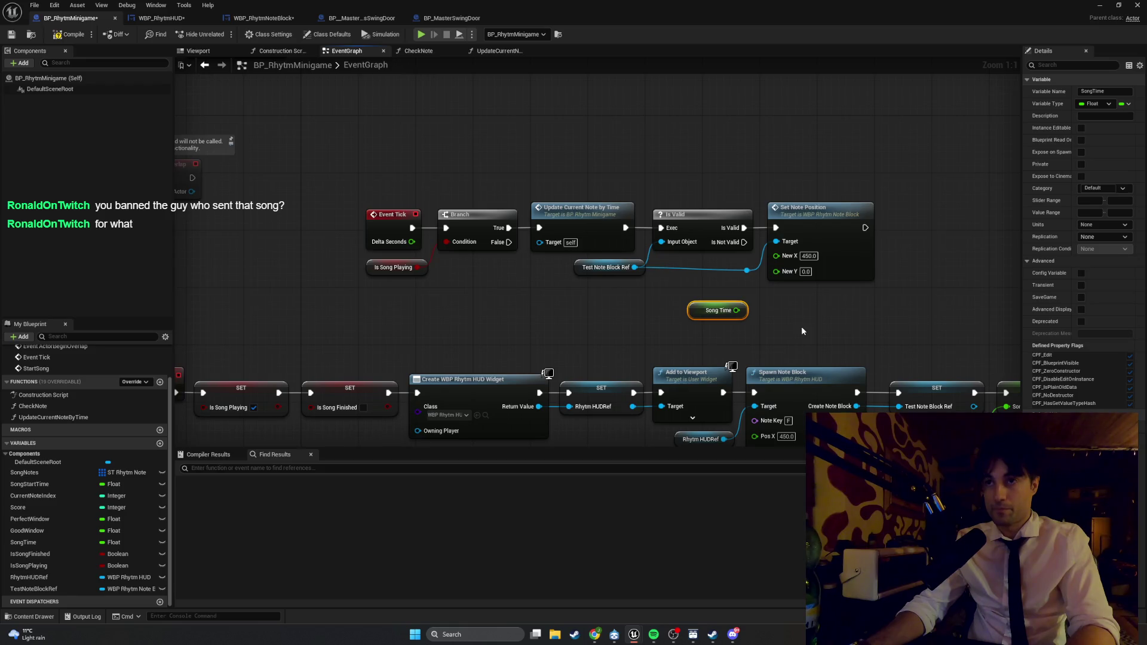
right_click(798, 327)
type("mu")
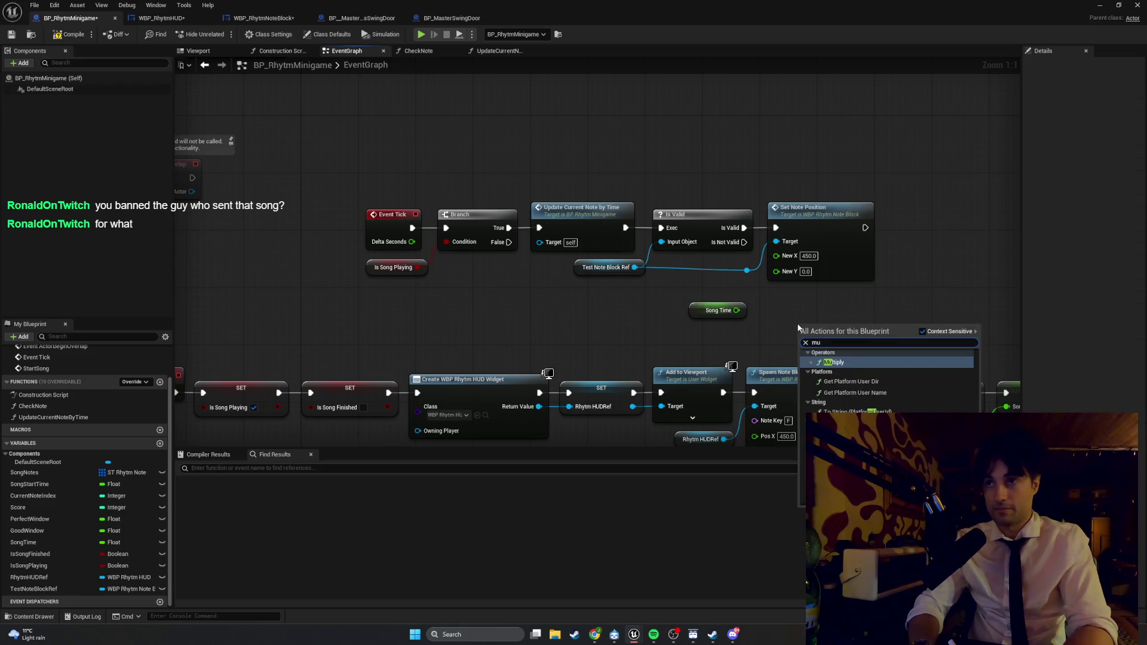
key("Return")
- Multiply Song Time by 200, wire the result into New Y, and compile the Blueprint
mouse_move(816, 335)
left_mouse_down()
mouse_move(794, 314)
mouse_move(755, 311)
left_mouse_up()
left_click(769, 326)
type("200")
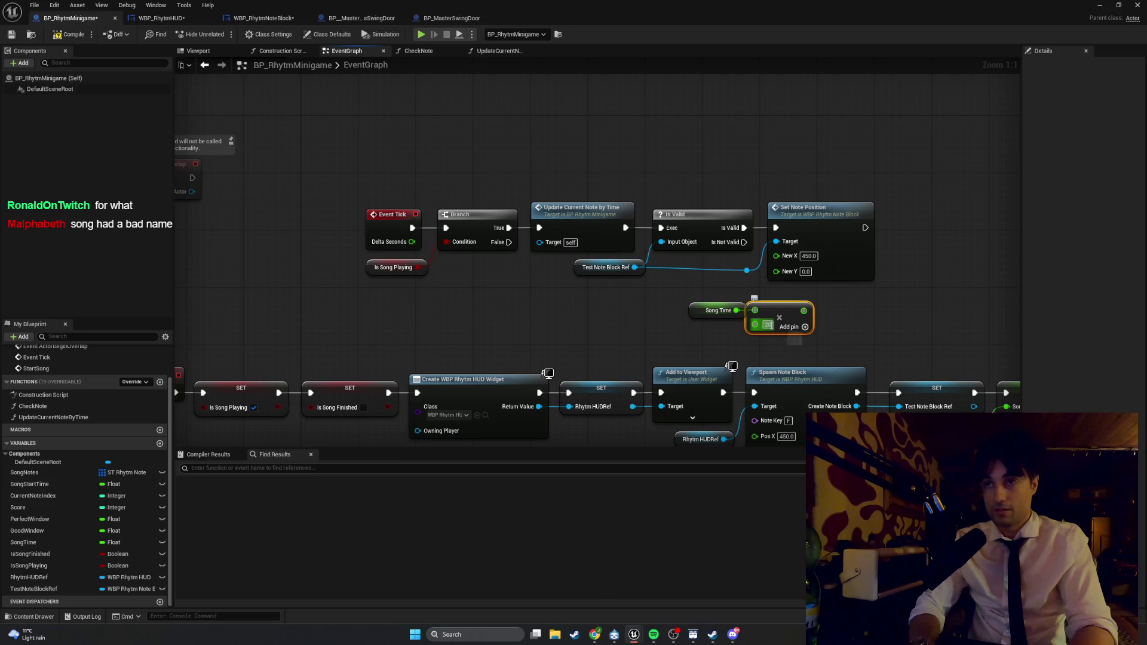
left_click(772, 342)
left_click_drag(773, 341, 684, 299)
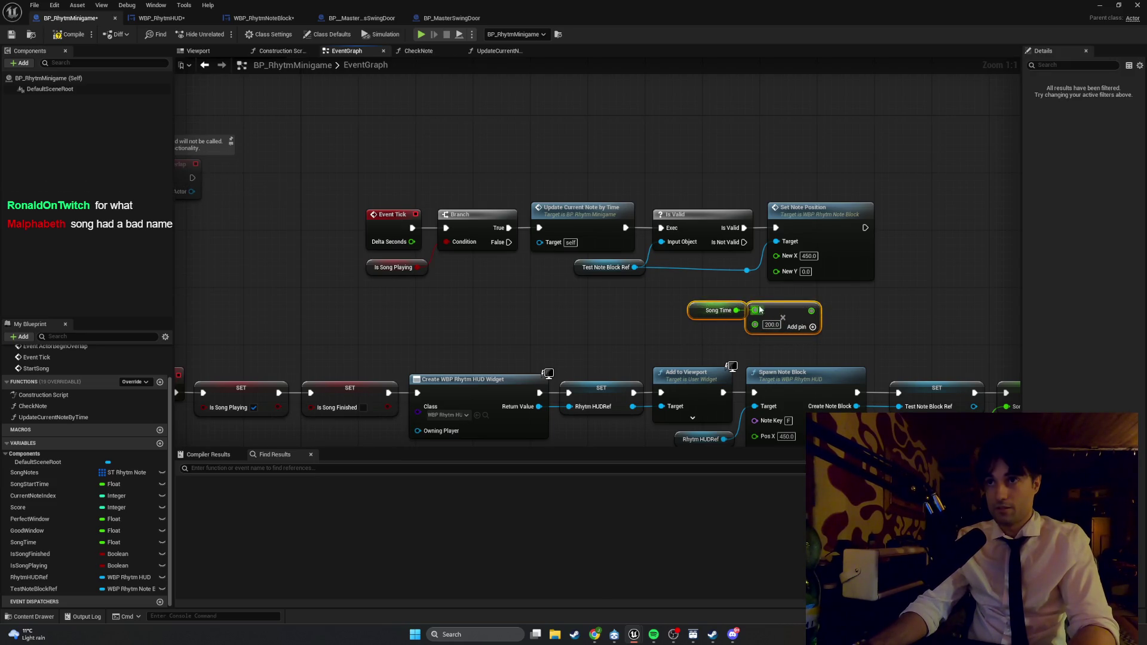
left_click(839, 333)
left_click_drag(839, 333, 682, 296)
mouse_move(809, 313)
left_mouse_down()
mouse_move(738, 299)
mouse_move(787, 279)
mouse_move(778, 272)
left_mouse_up()
left_click(69, 39)
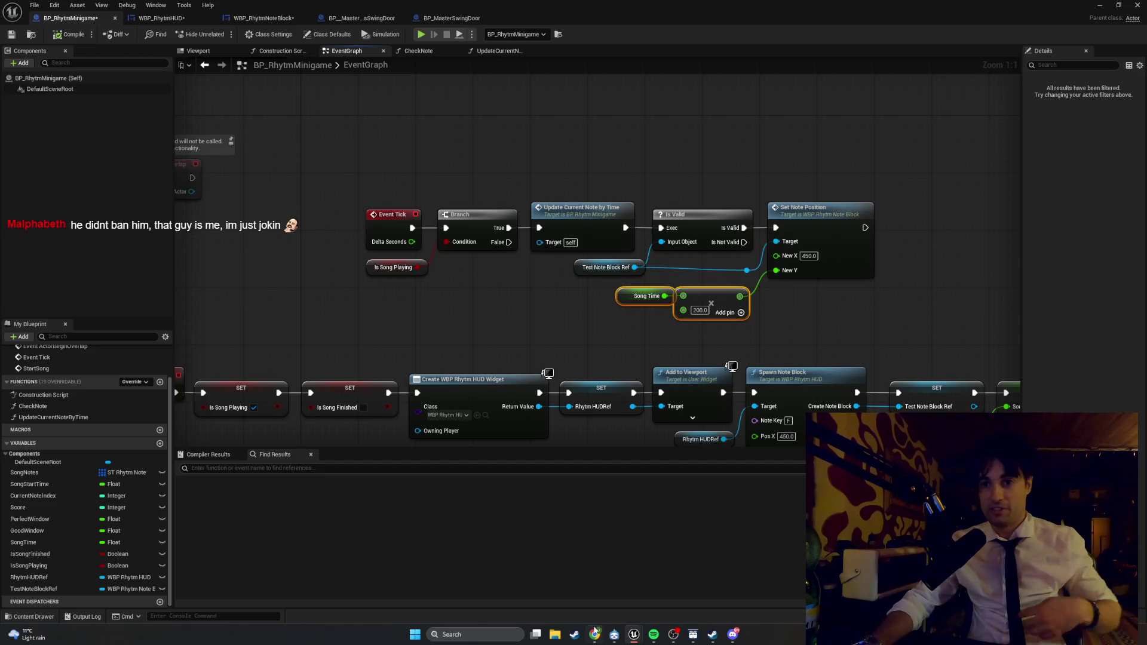
mouse_move(600, 633)
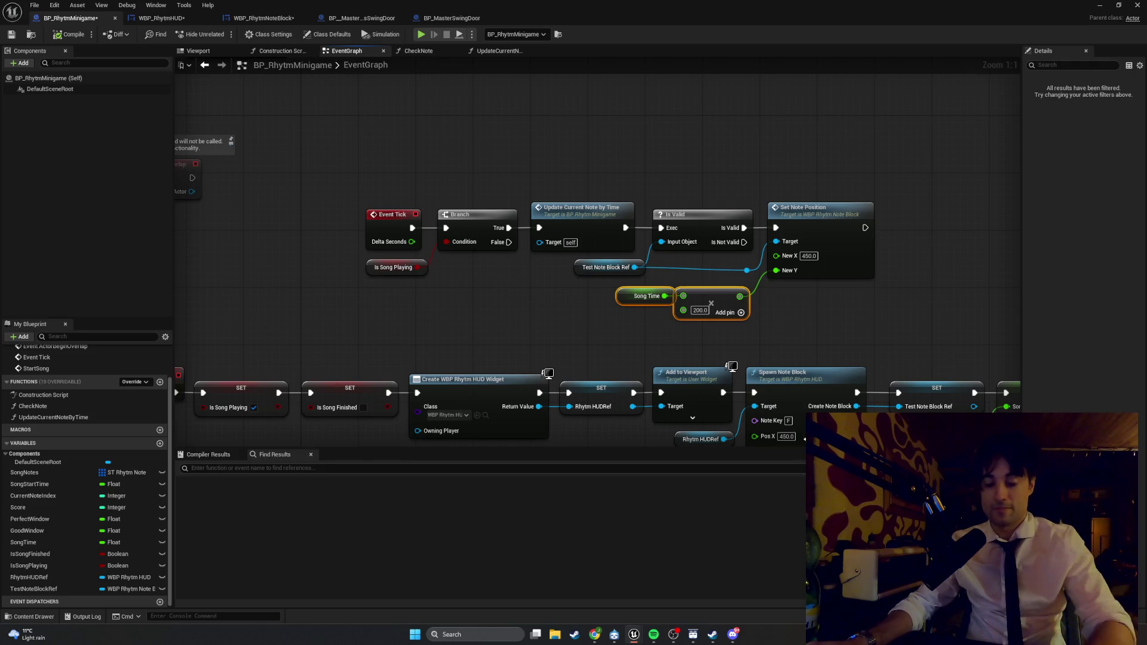
left_click(849, 326)
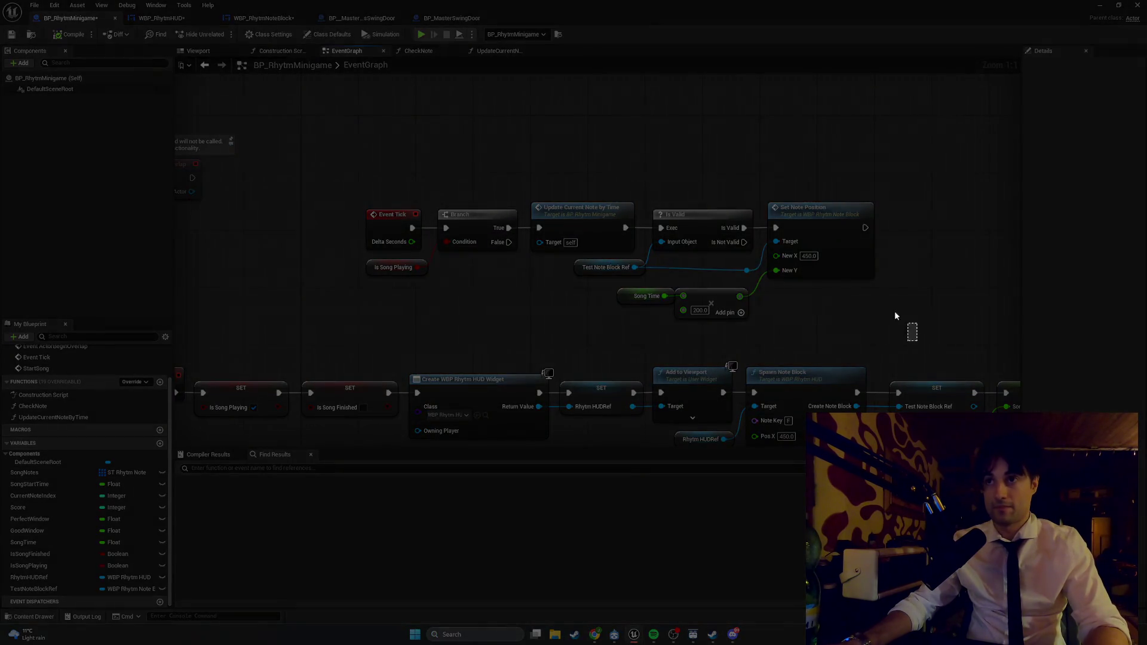
mouse_move(917, 340)
left_mouse_down()
mouse_move(422, 158)
mouse_move(348, 162)
left_mouse_up()
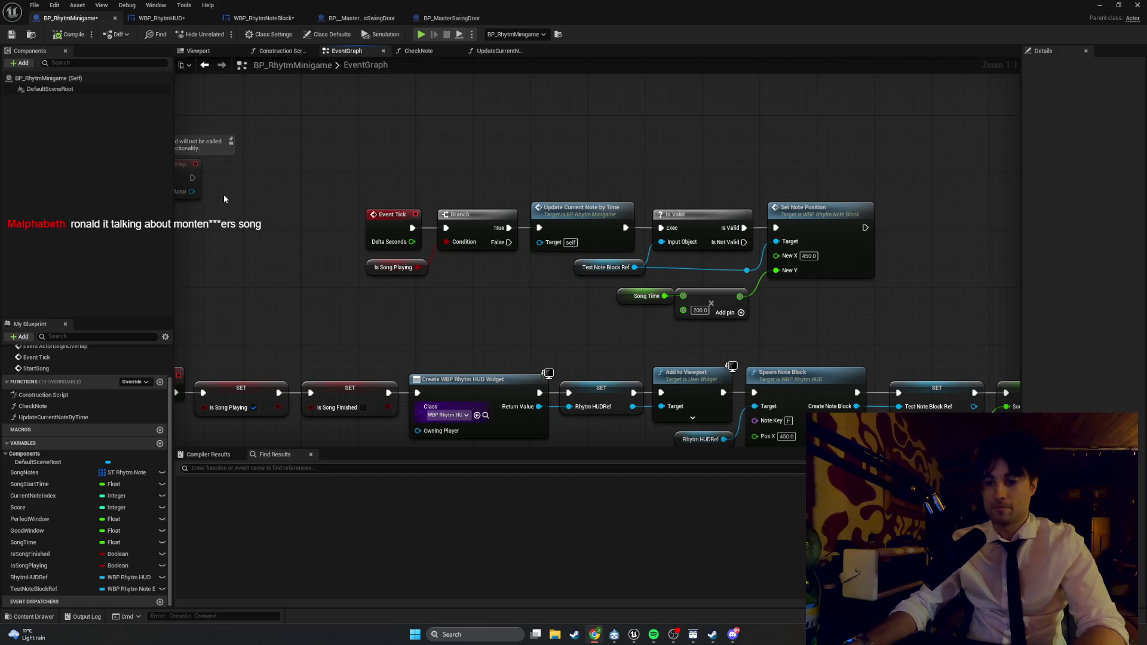
- Run a Play-In-Editor test of the rhythm minigame, stop it, and return to the Blueprint editor
left_click(1099, 5)
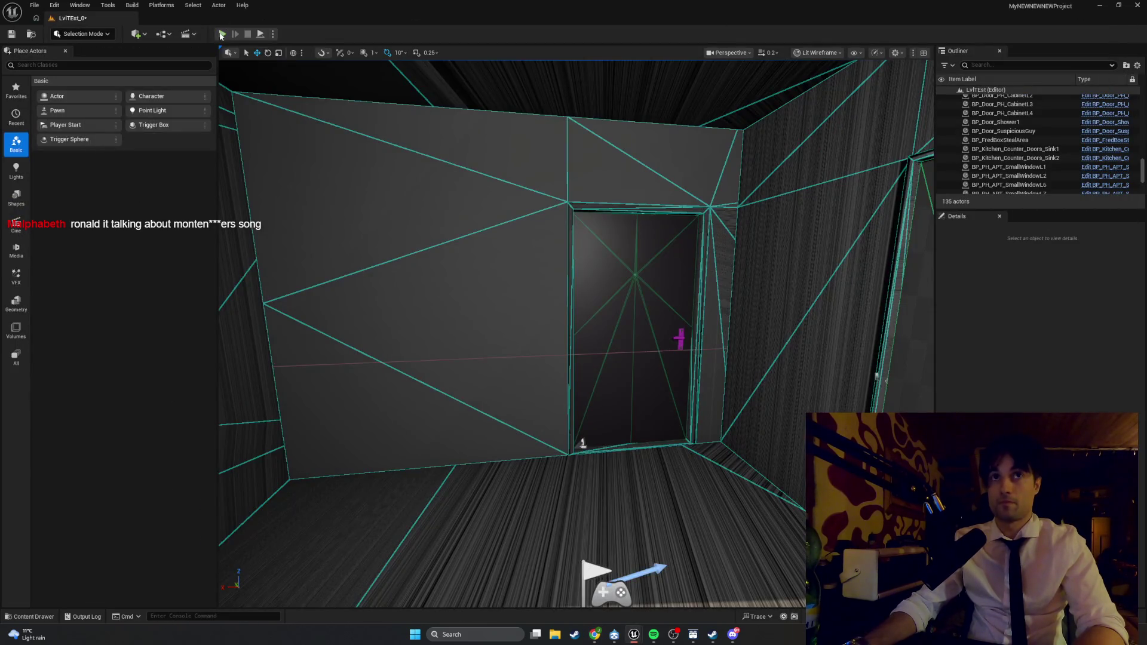
left_click(222, 33)
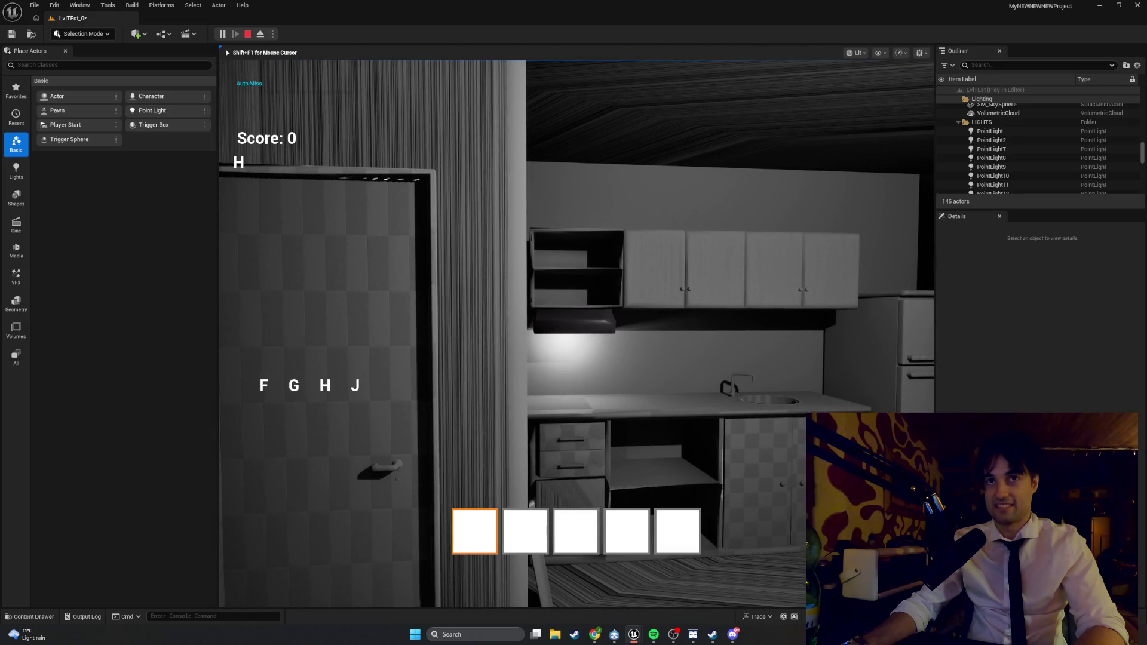
key("Escape")
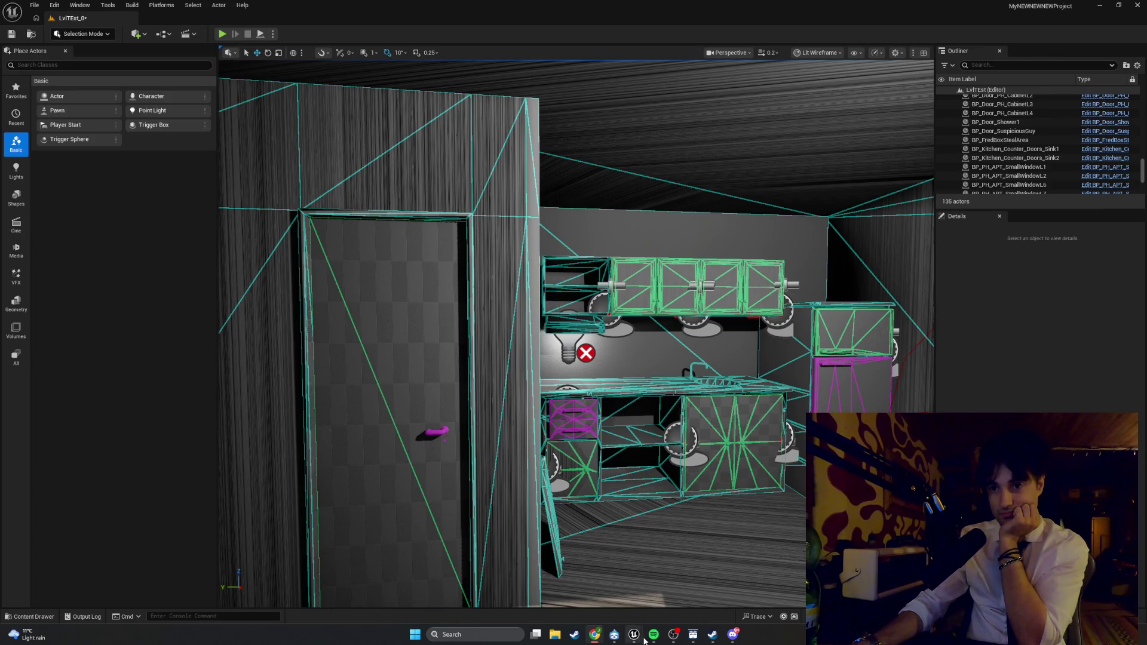
mouse_move(635, 635)
left_click(663, 592)
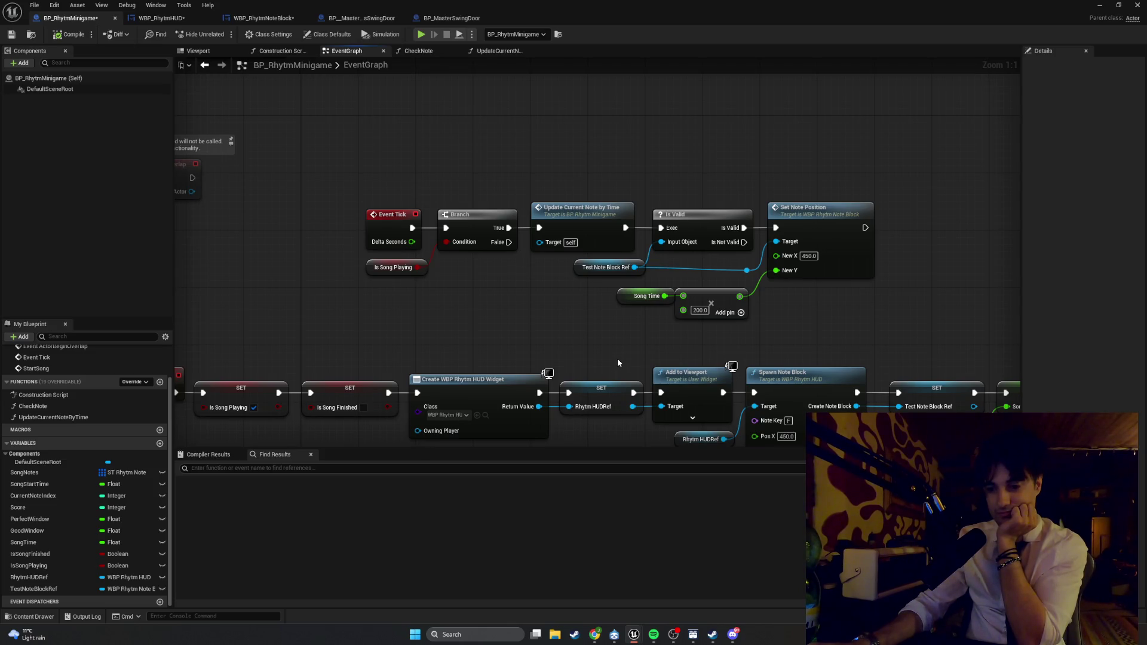
- Box-select the Event Tick node group and move it higher up the event graph
mouse_move(568, 344)
left_mouse_down()
mouse_move(510, 324)
mouse_move(482, 339)
left_mouse_up()
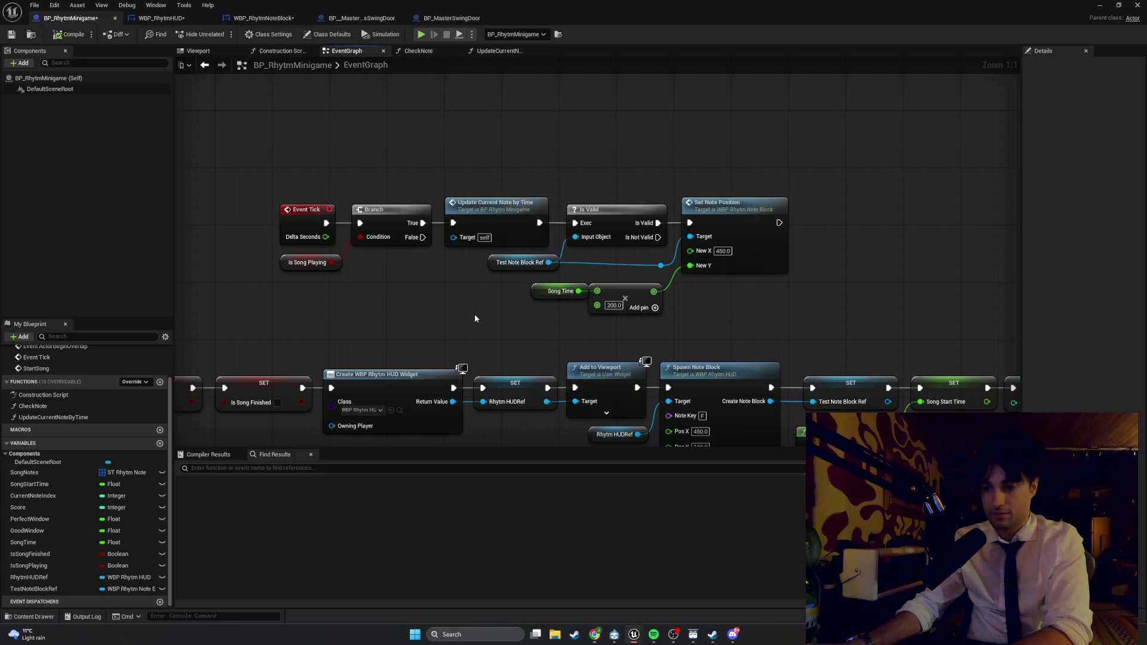
left_click_drag(489, 298, 500, 345)
left_click_drag(794, 353, 231, 230)
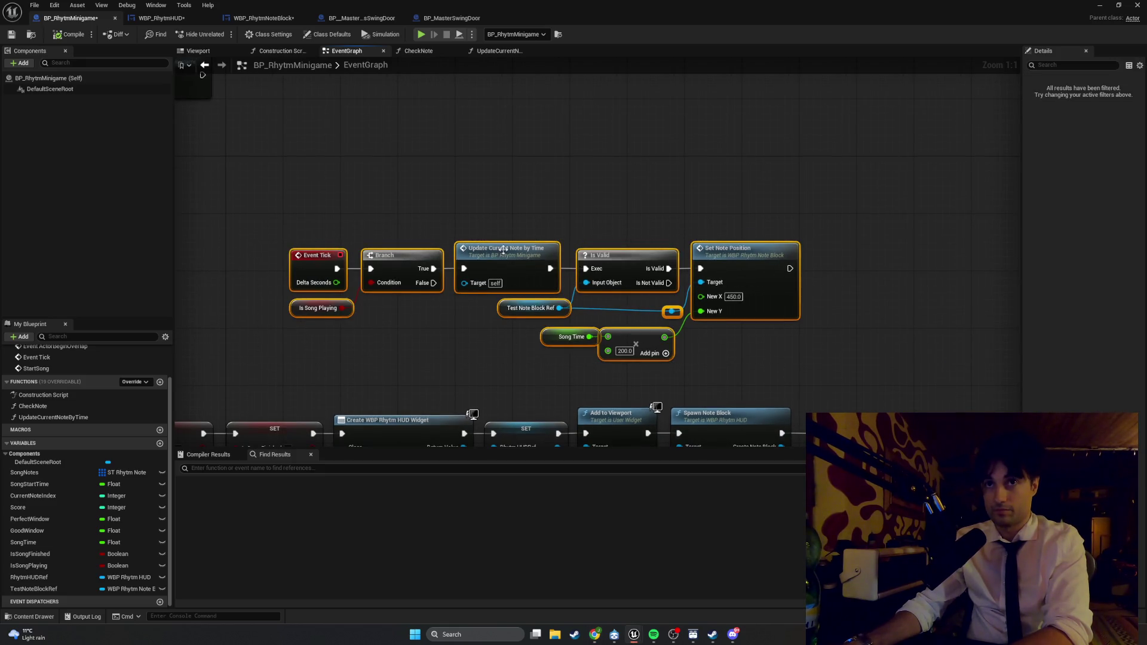
left_click_drag(506, 245, 477, 159)
left_click(483, 299)
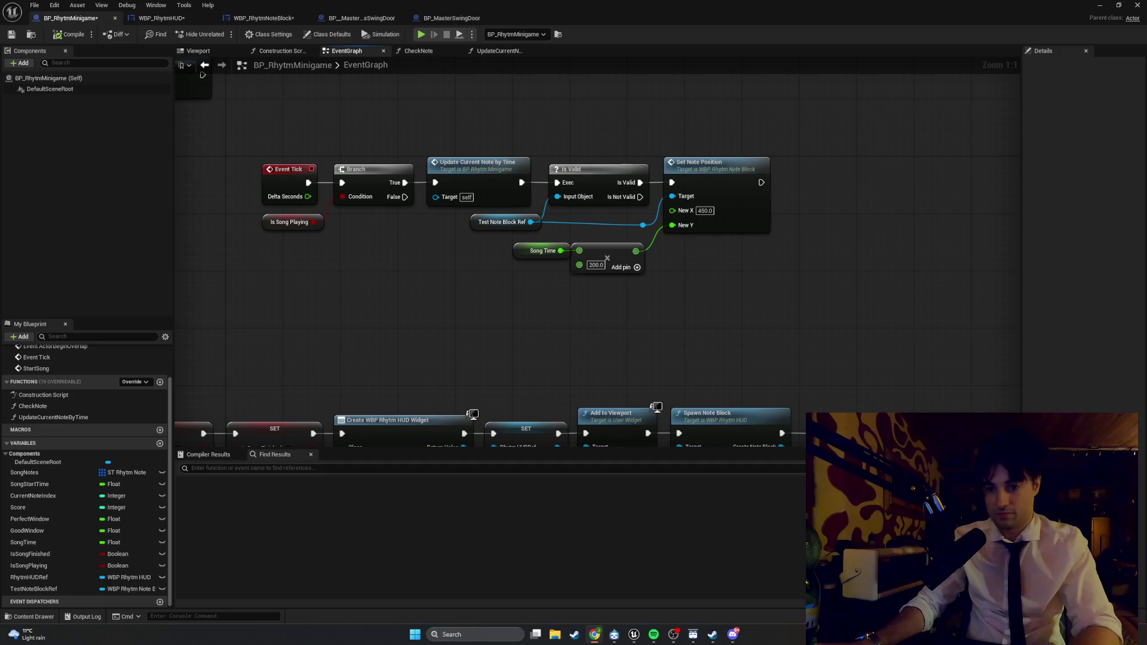
key("alt+Tab")
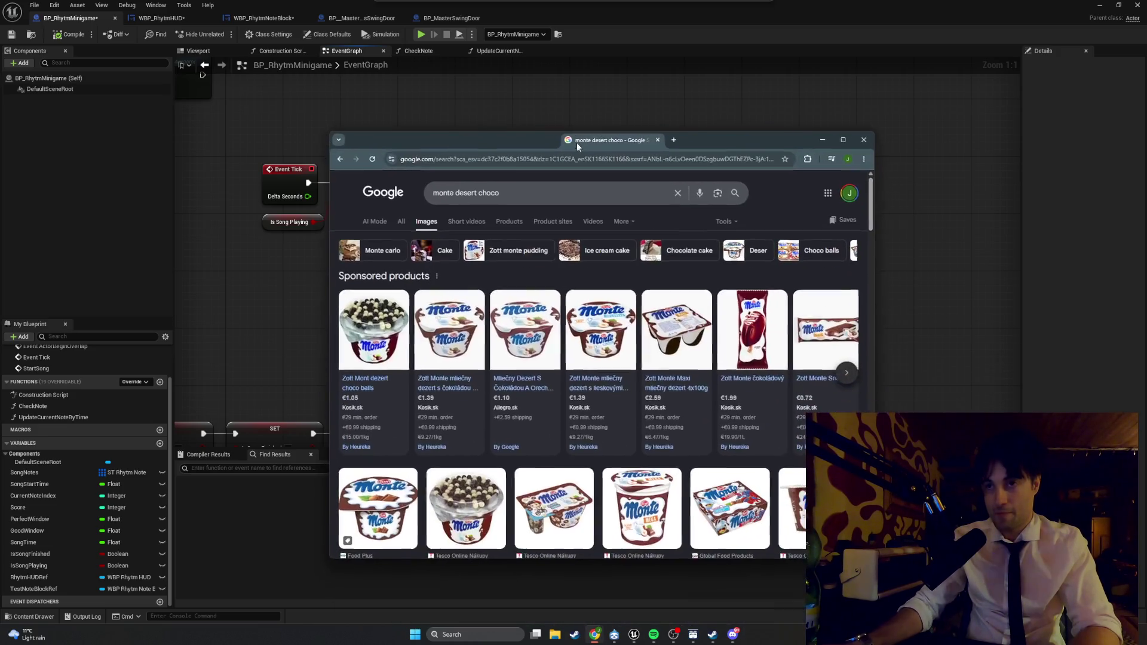
- Browse the image results and preview the Zott Monte Mega image
scroll(653, 415, "down", 2)
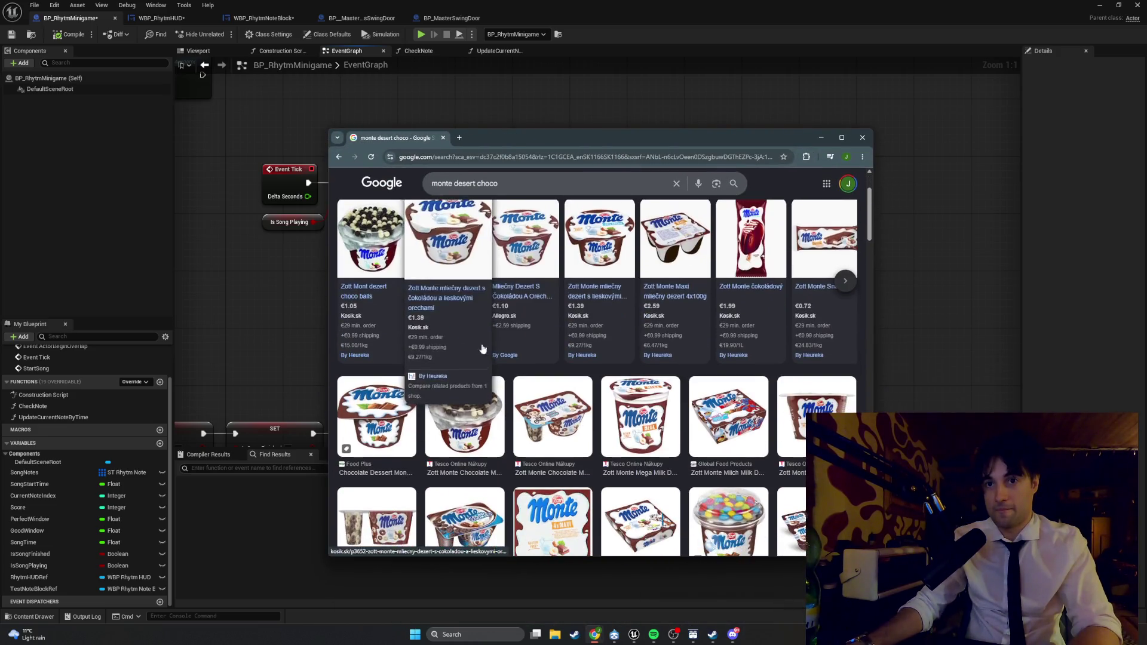
left_click(653, 420)
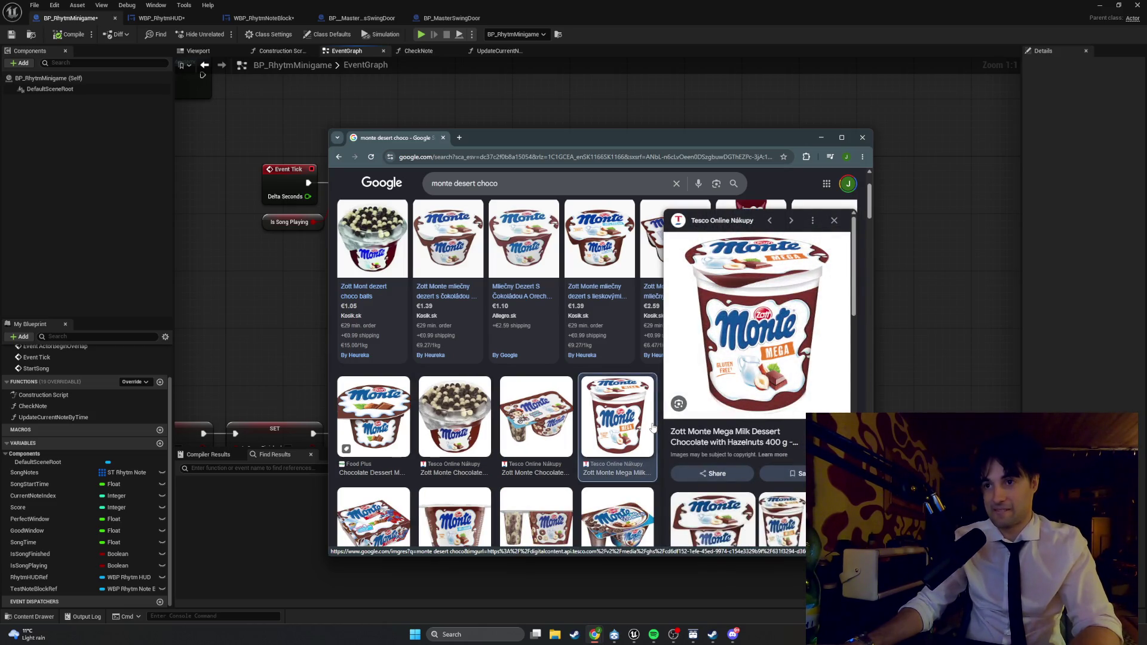
scroll(622, 424, "down", 2)
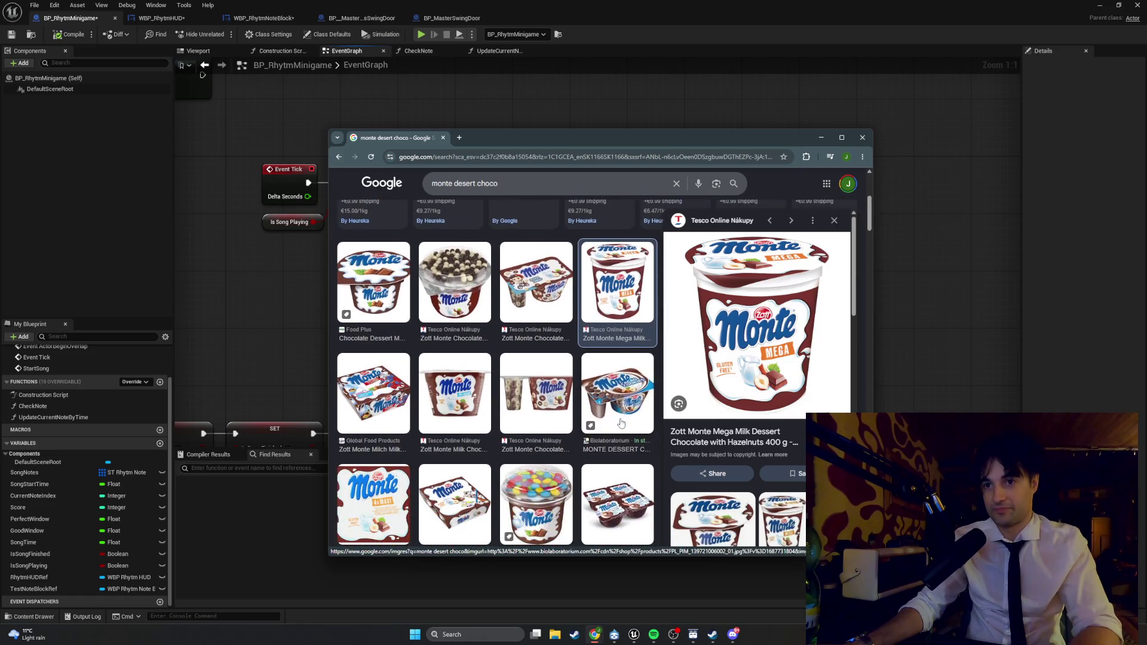
scroll(622, 424, "up", 2)
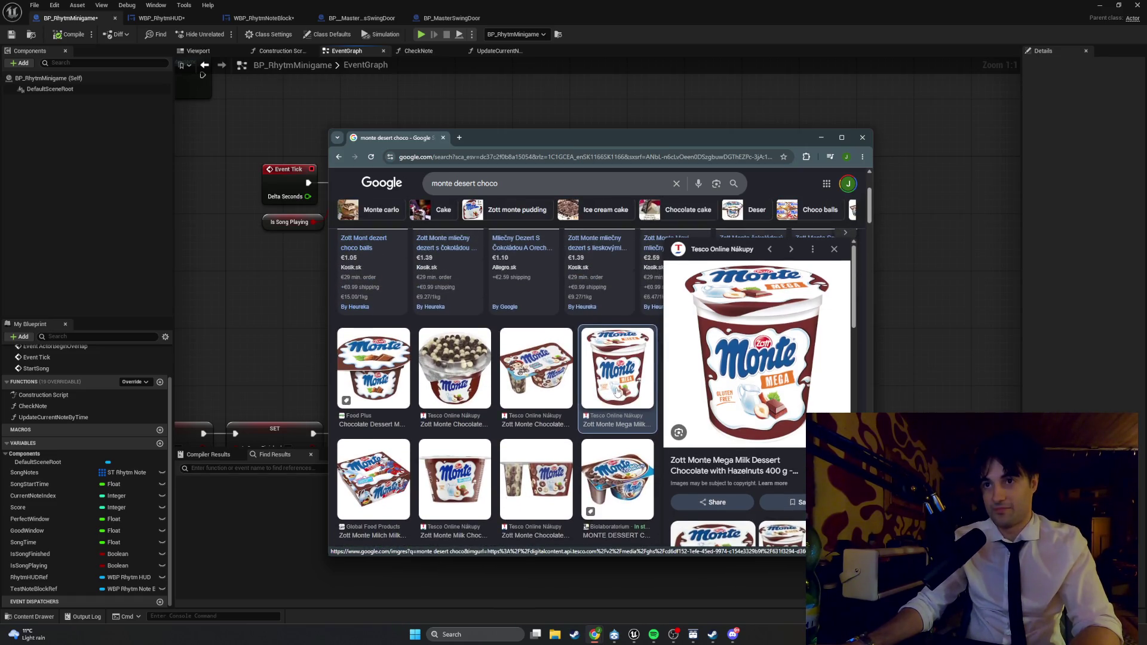
scroll(530, 385, "up", 2)
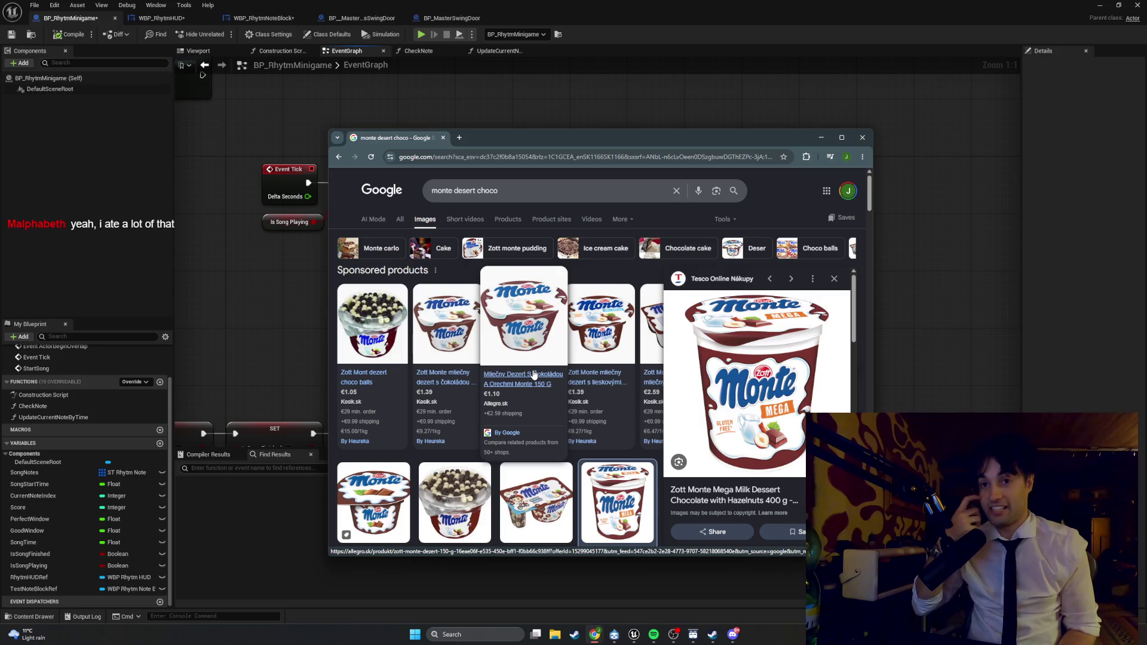
scroll(555, 392, "down", 3)
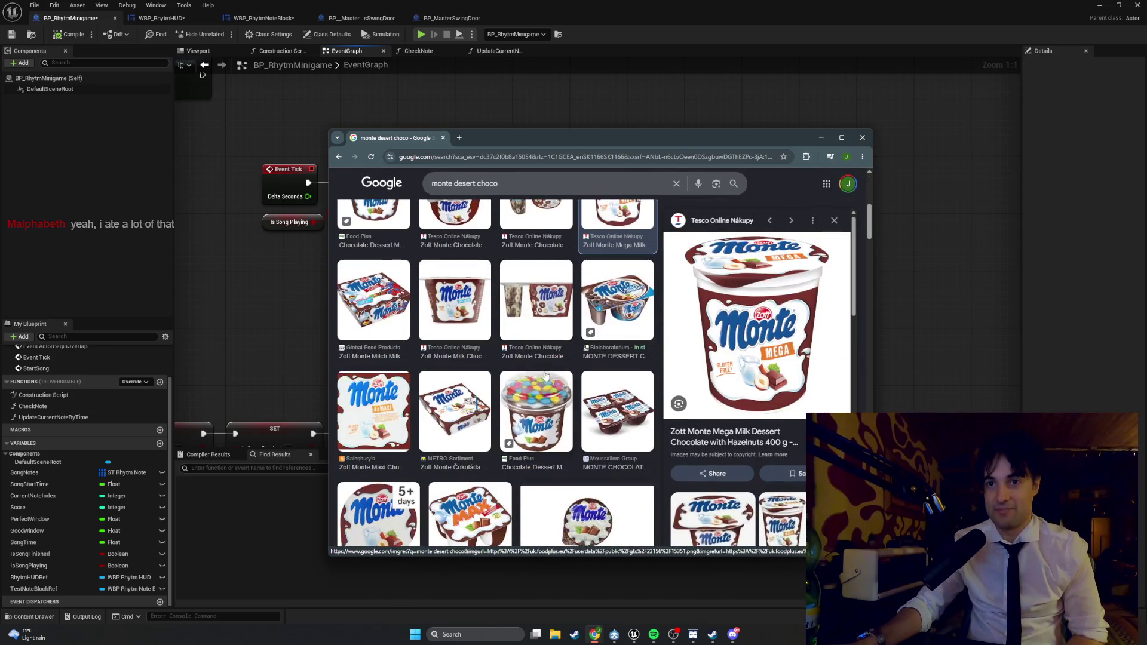
scroll(555, 392, "up", 2)
- Change the search to 'monte desert white', open the Zott Monte White product page and accept cookies
double_click(482, 186)
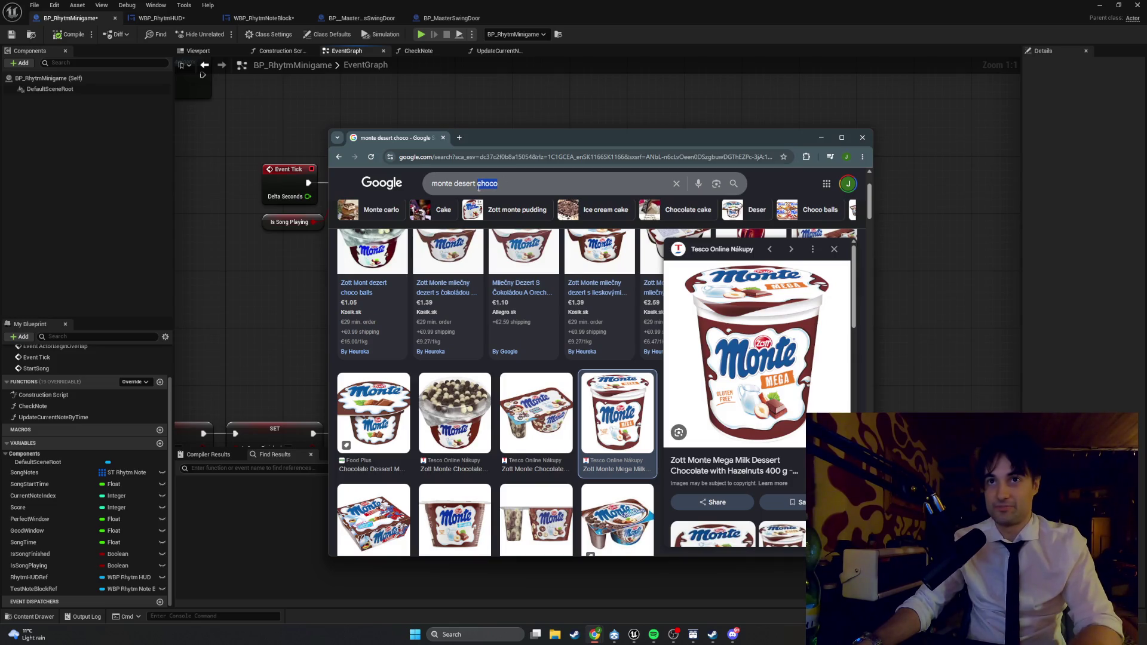
type("white")
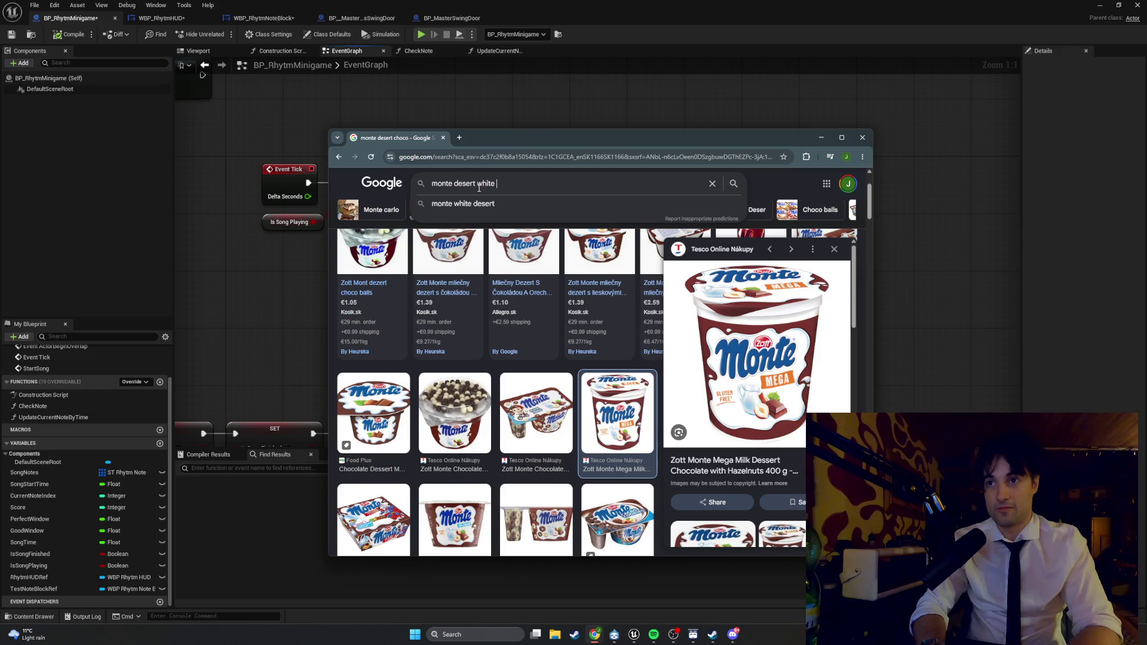
key("Return")
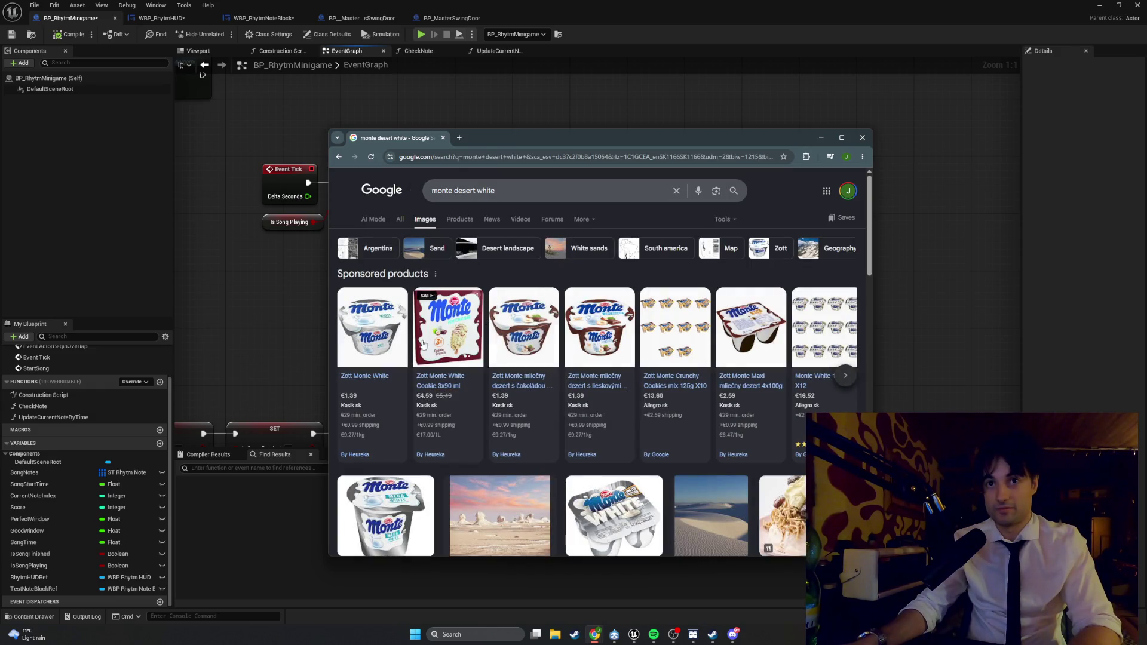
left_click(385, 335)
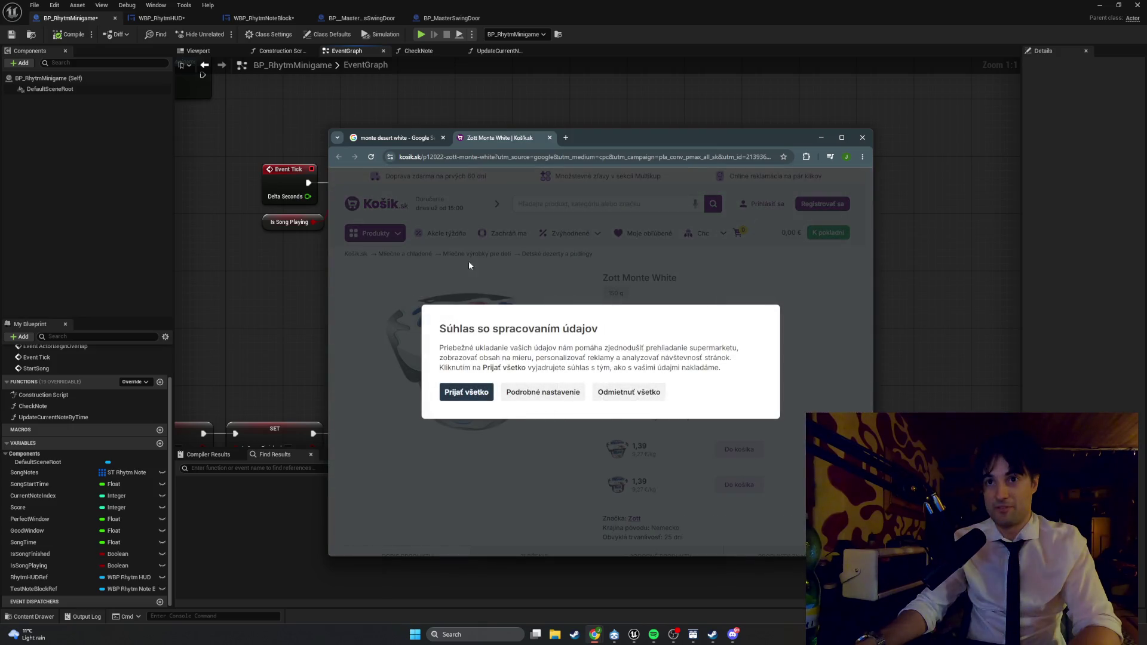
left_click(467, 392)
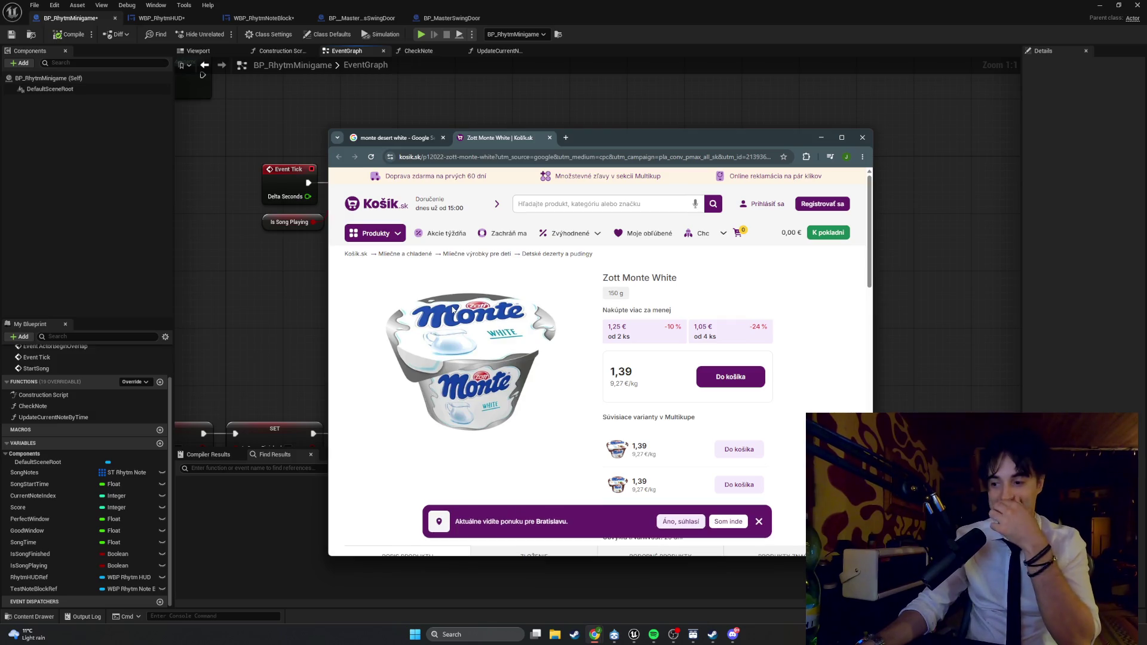
- Close the product page, preview a Monte White image result, then minimize Chrome
left_click(550, 138)
scroll(603, 361, "down", 2)
left_click(603, 361)
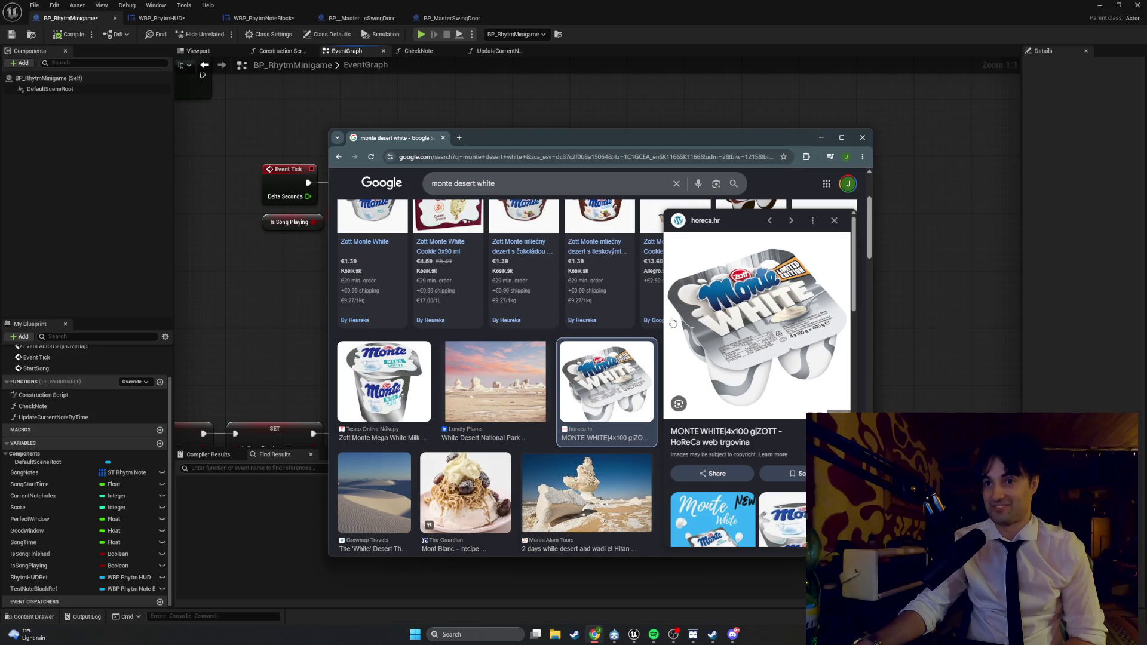
scroll(801, 186, "down", 3)
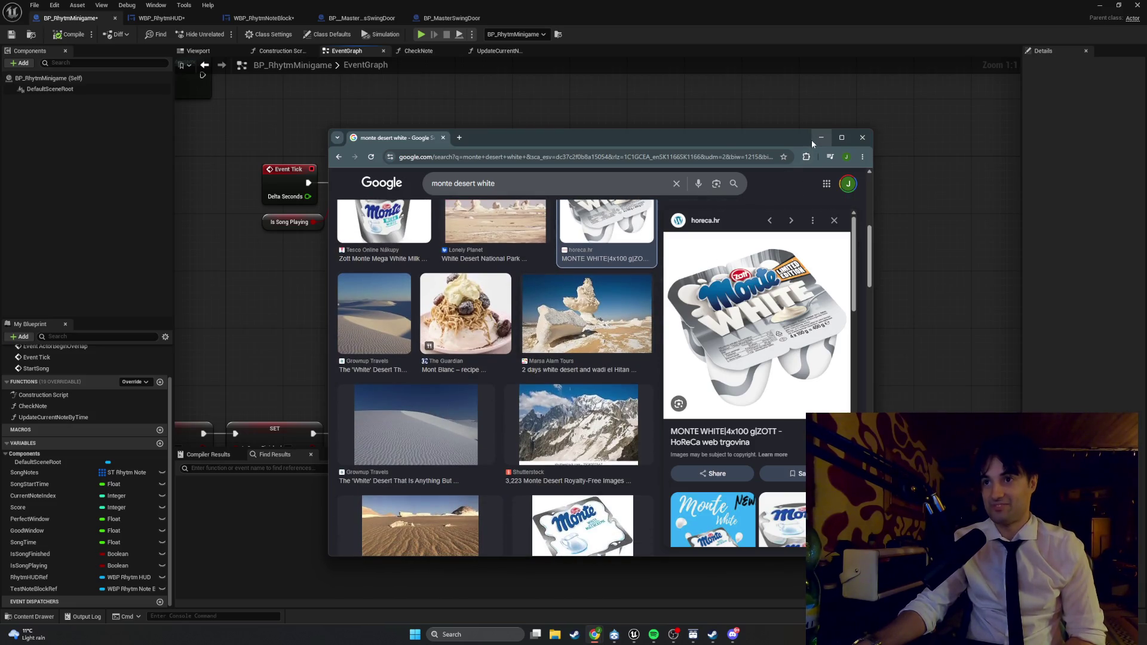
left_click(814, 144)
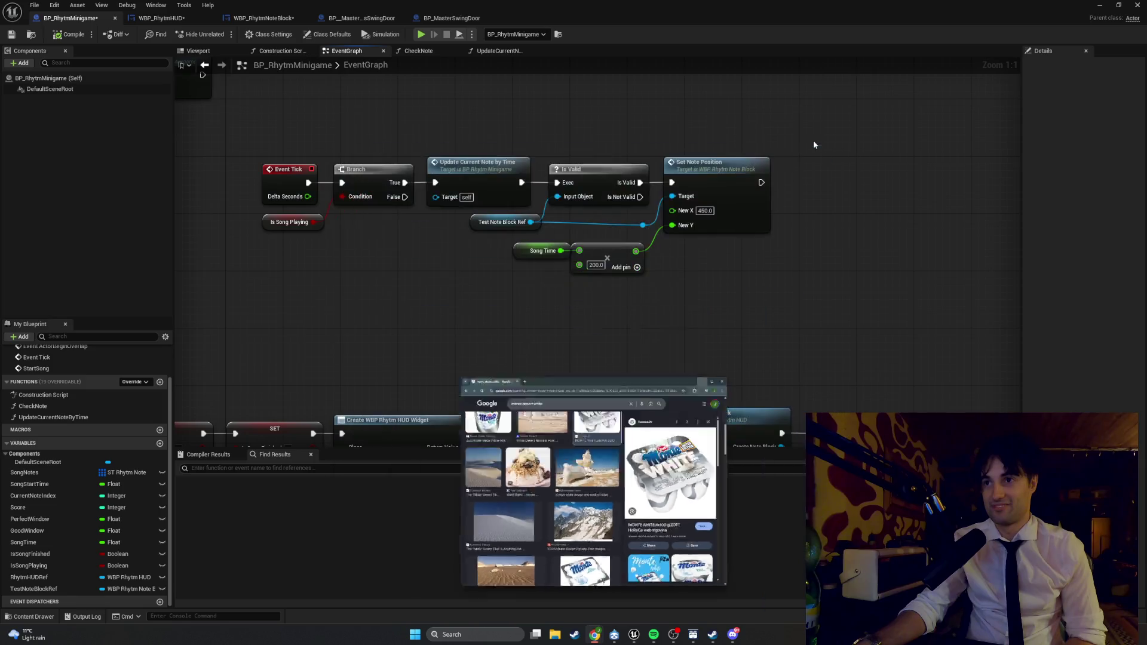
- Add a FallDuration variable of type Float to the blueprint
left_click_drag(498, 360, 462, 373)
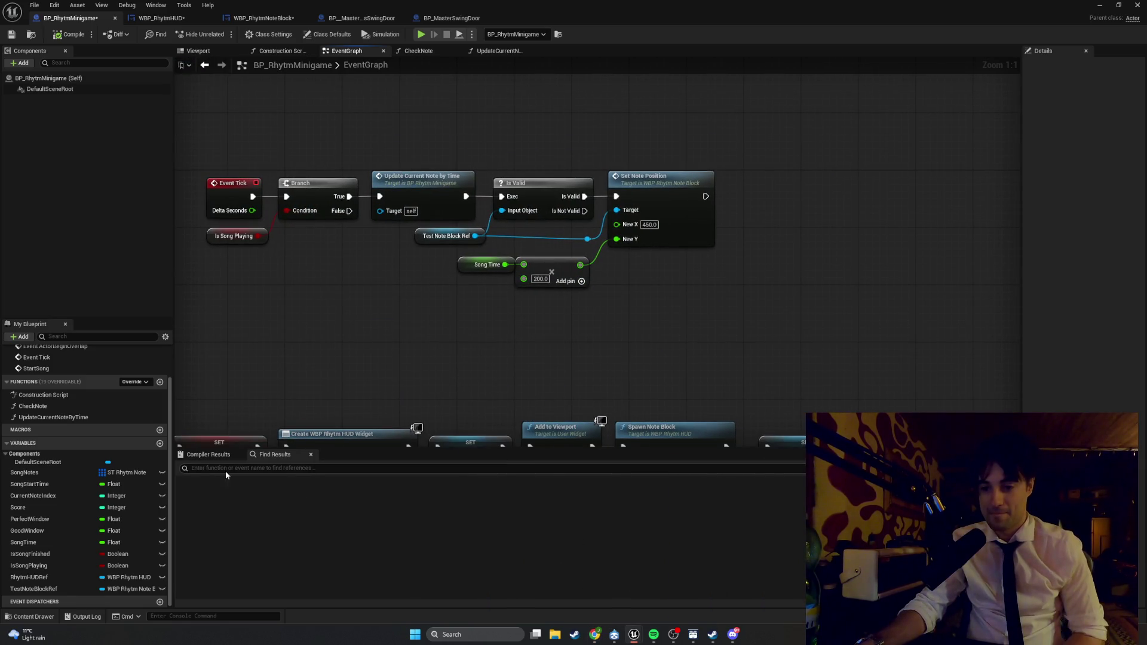
left_click(159, 444)
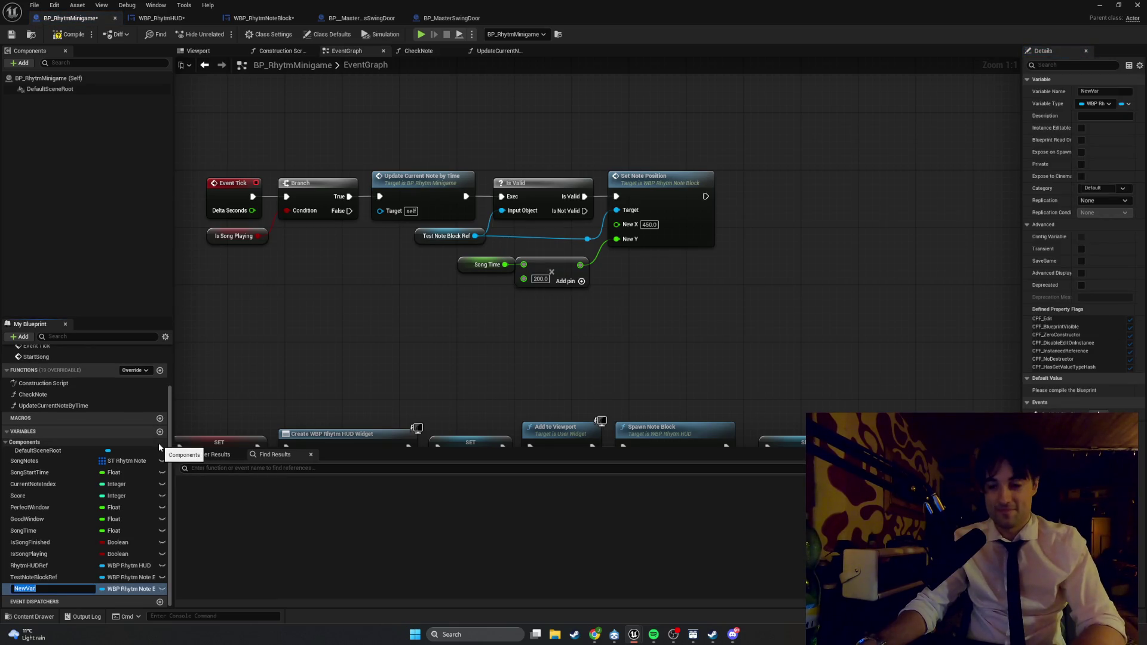
type("Fall")
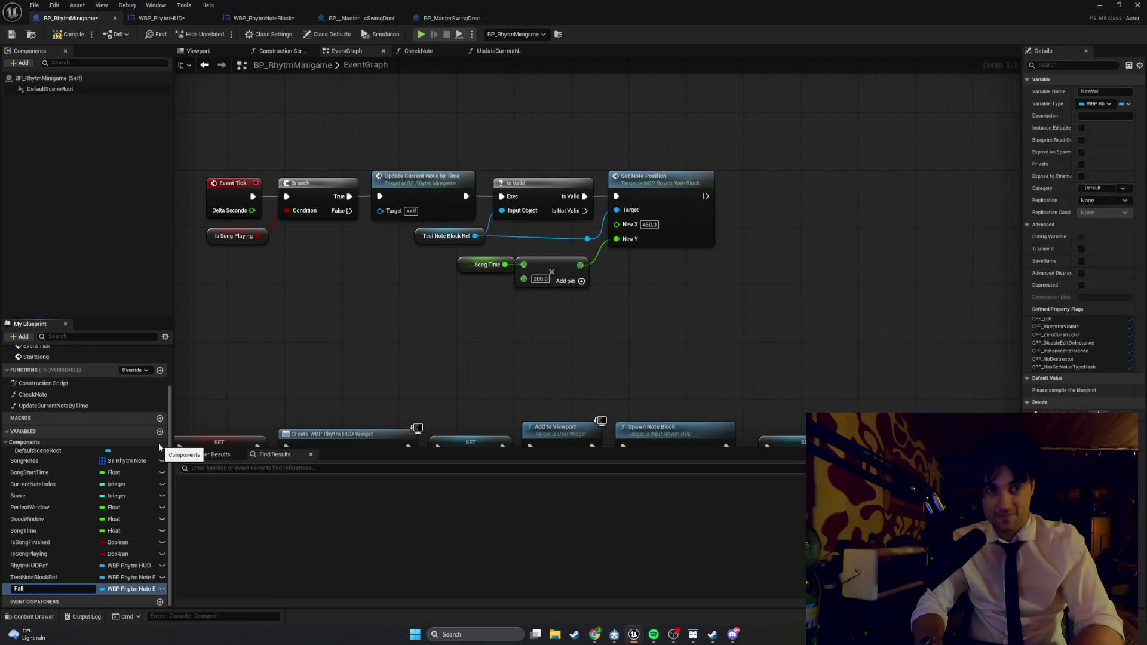
type("Duration")
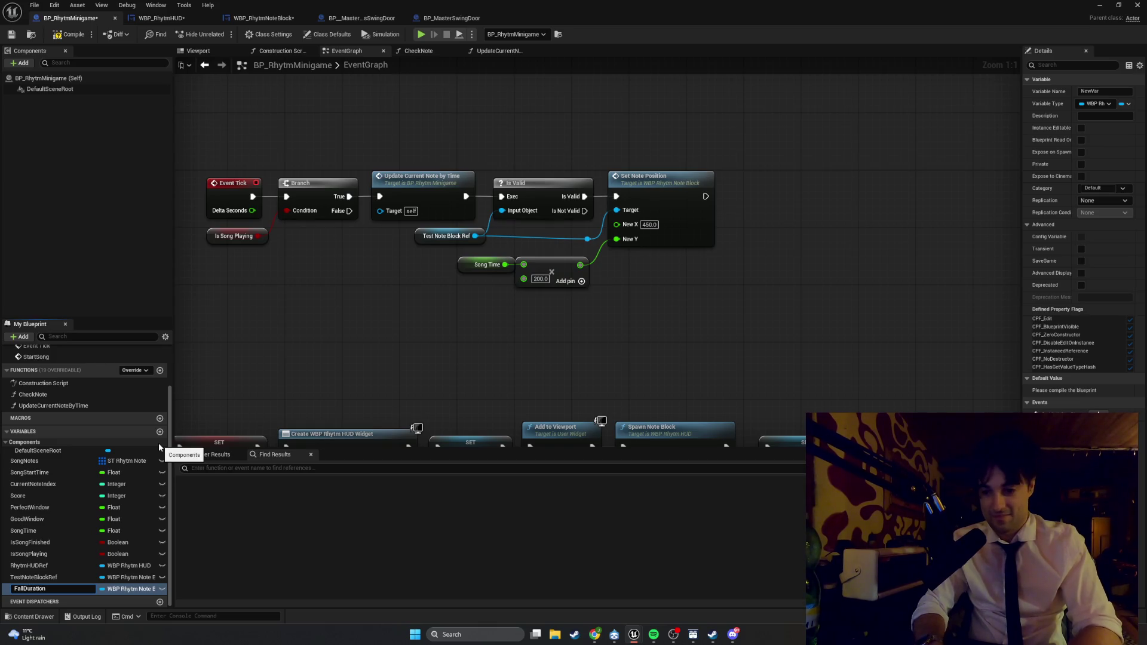
key("Return")
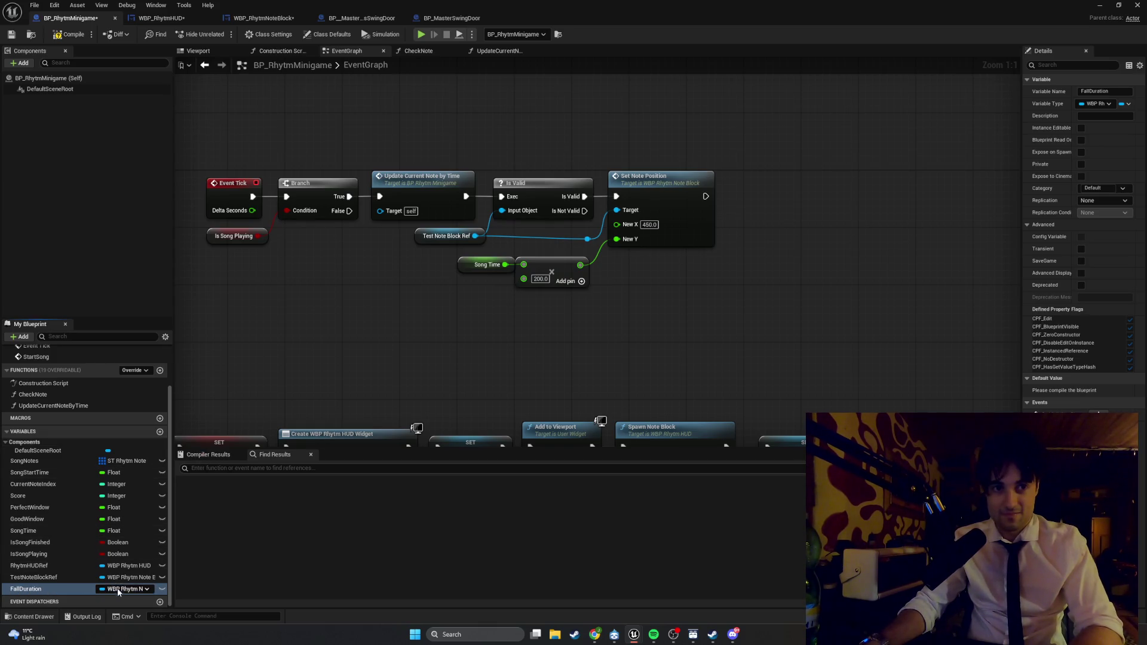
left_click(145, 589)
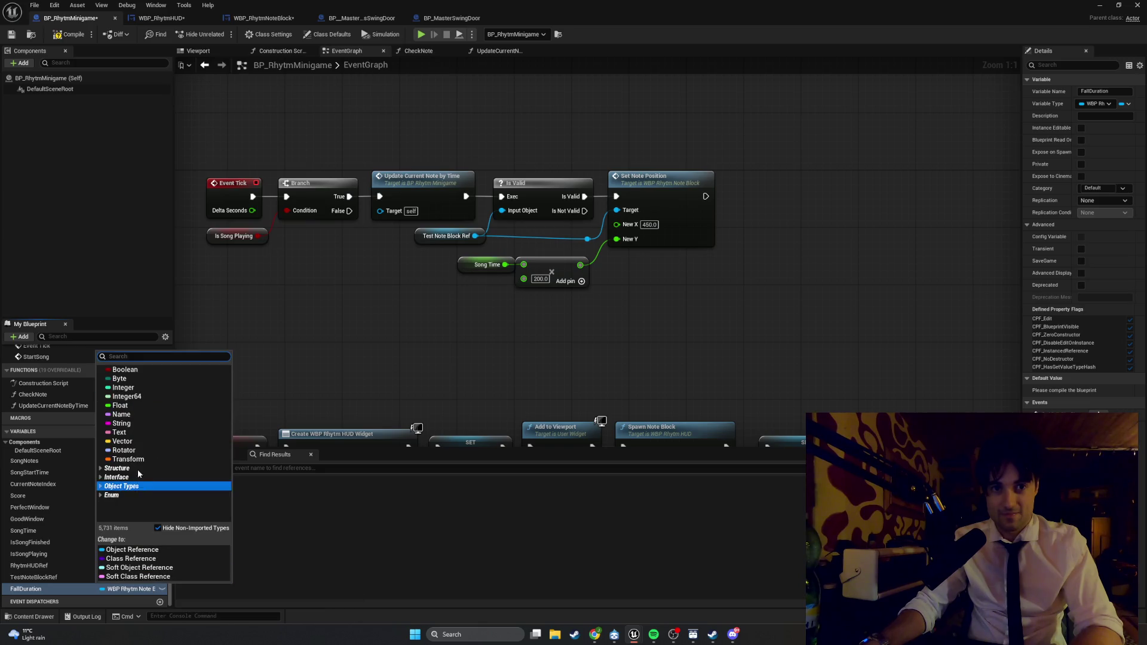
left_click(138, 409)
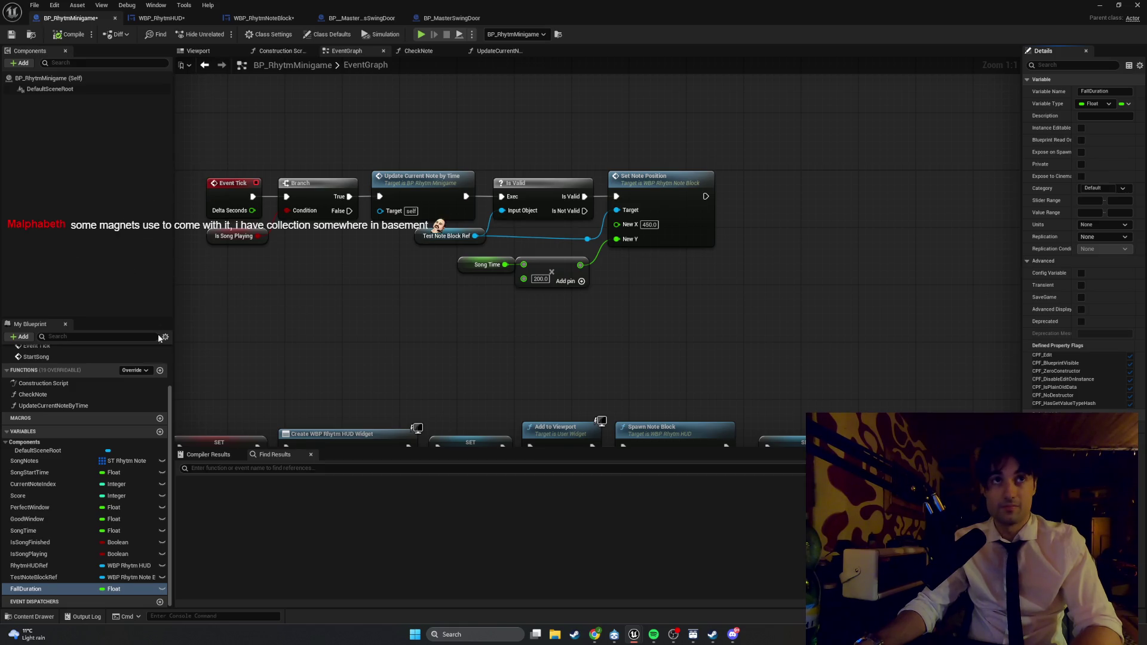
- Add StartY and HitLineY float variables and compile the blueprint
left_click(159, 432)
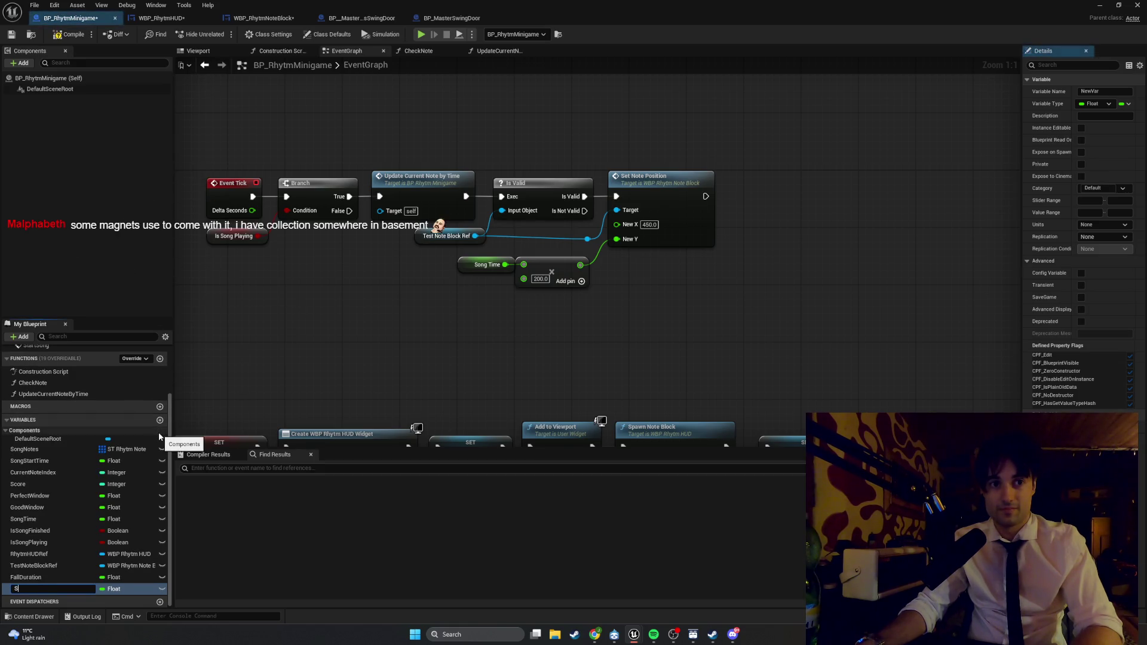
type("StartY")
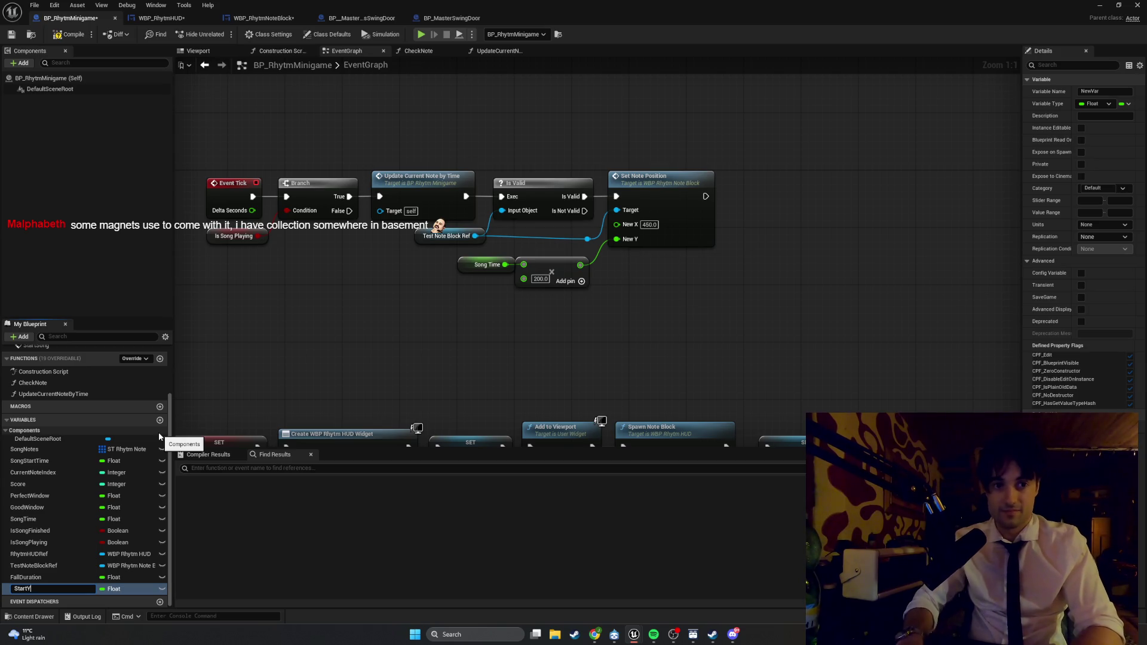
key("Return")
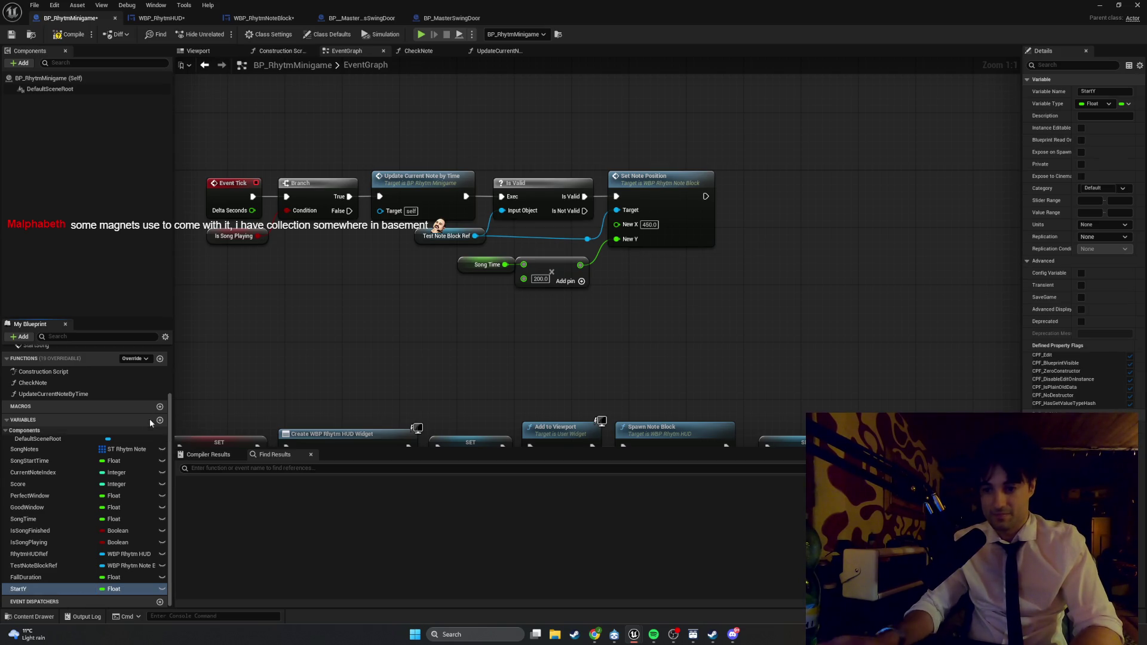
left_click(68, 36)
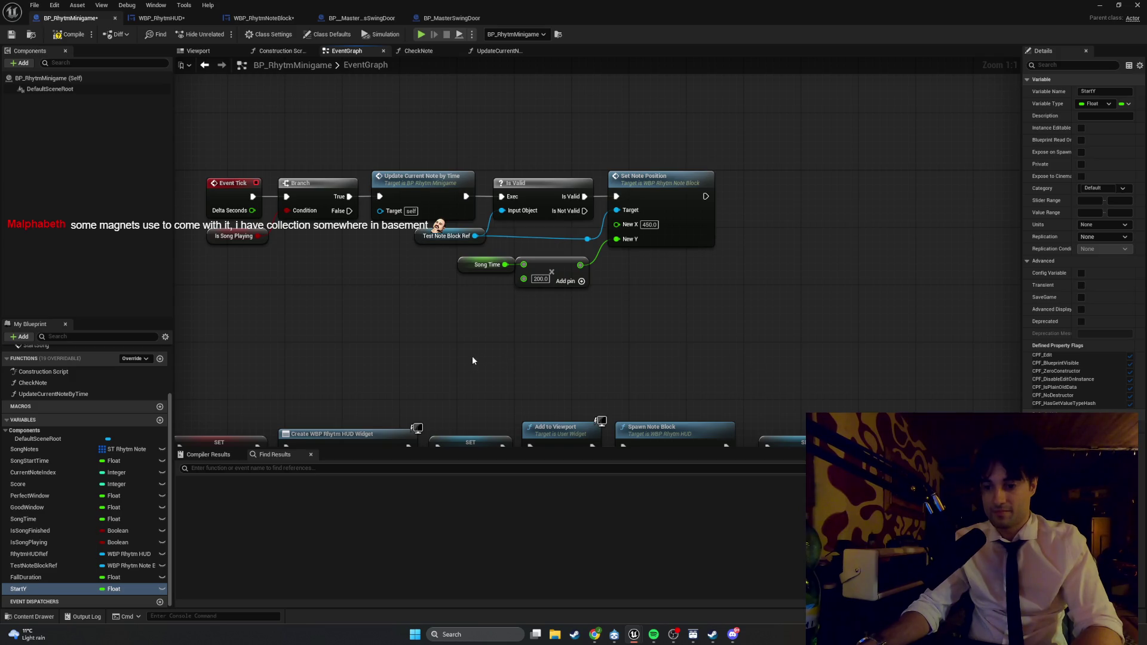
left_click(158, 422)
type("Hit")
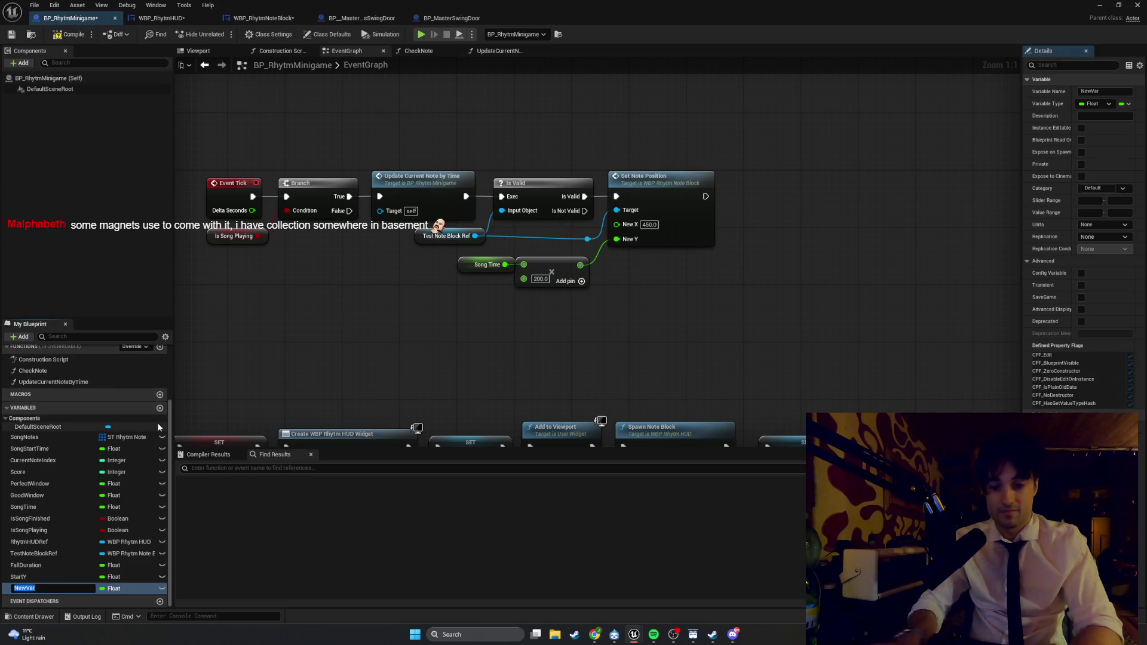
type("LineY")
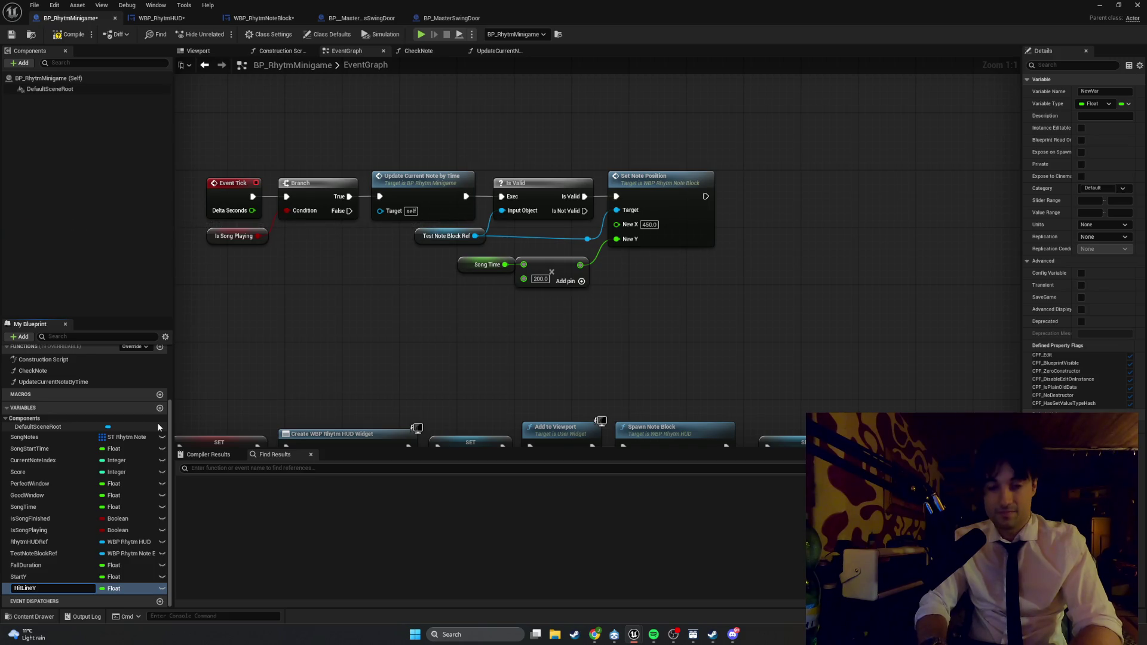
key("Return")
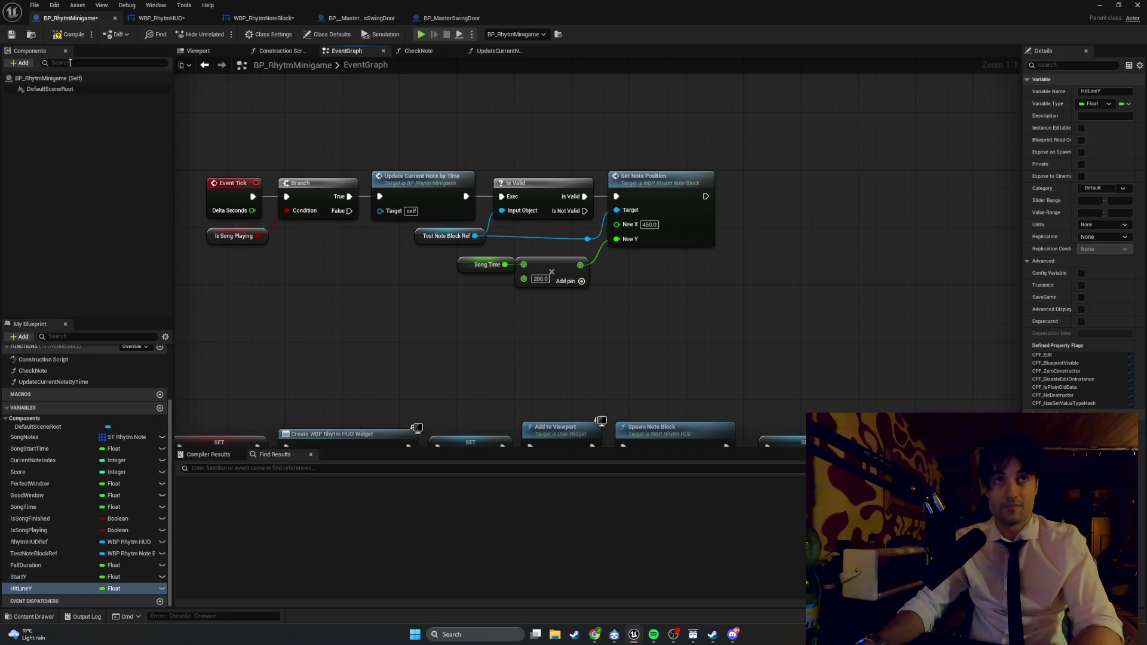
left_click_drag(630, 357, 572, 376)
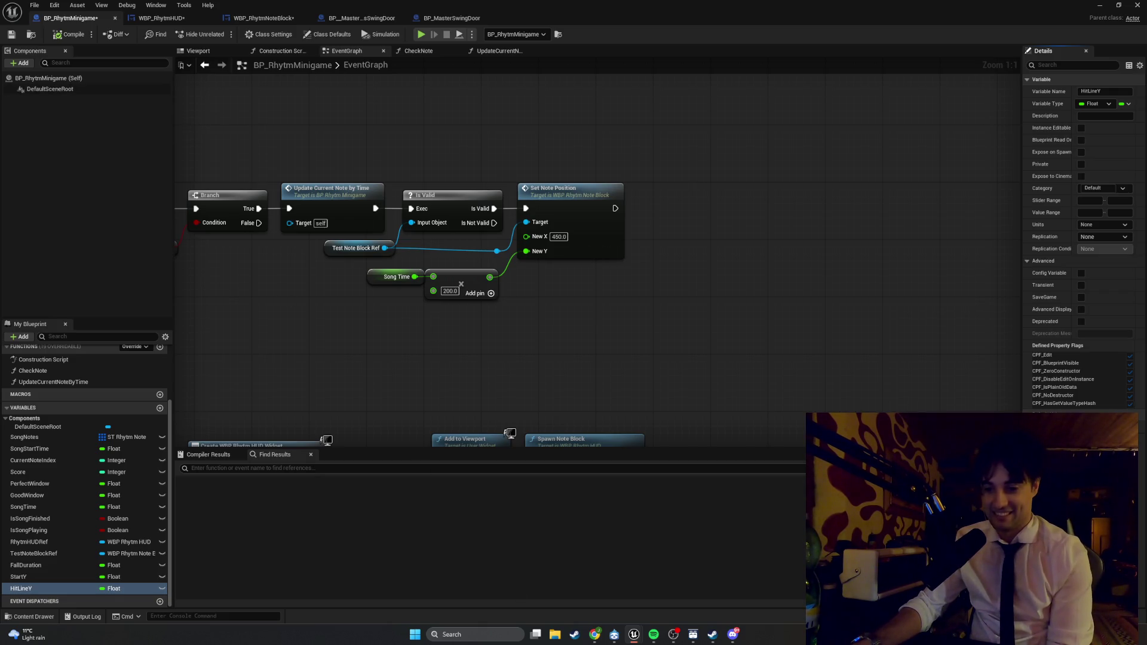
- Delete the Song Time and Add nodes feeding New Y
left_click_drag(502, 325, 362, 264)
key("Delete")
left_click_drag(518, 359, 572, 337)
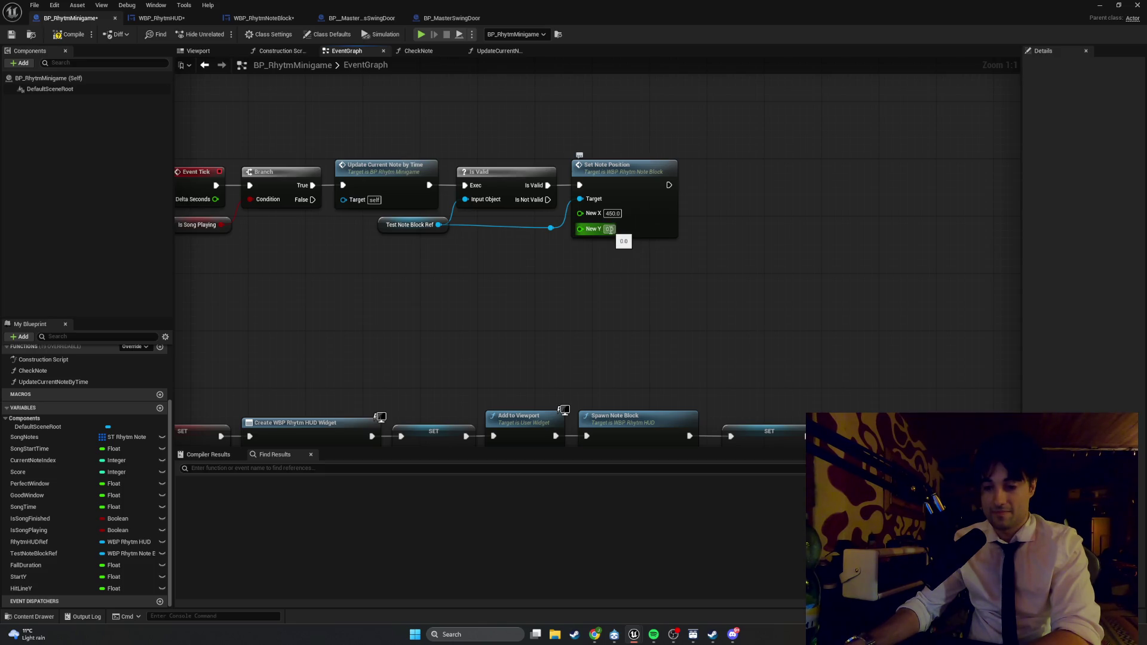
- Set Set Note Position's New Y value to 1.0
left_click(609, 230)
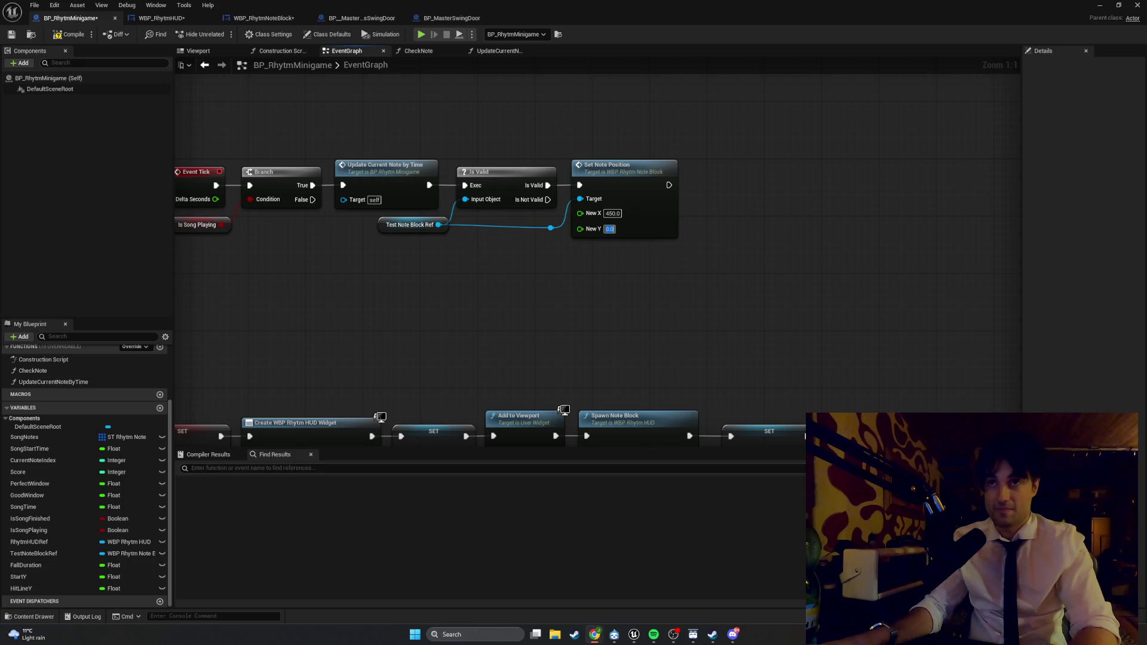
left_click(615, 231)
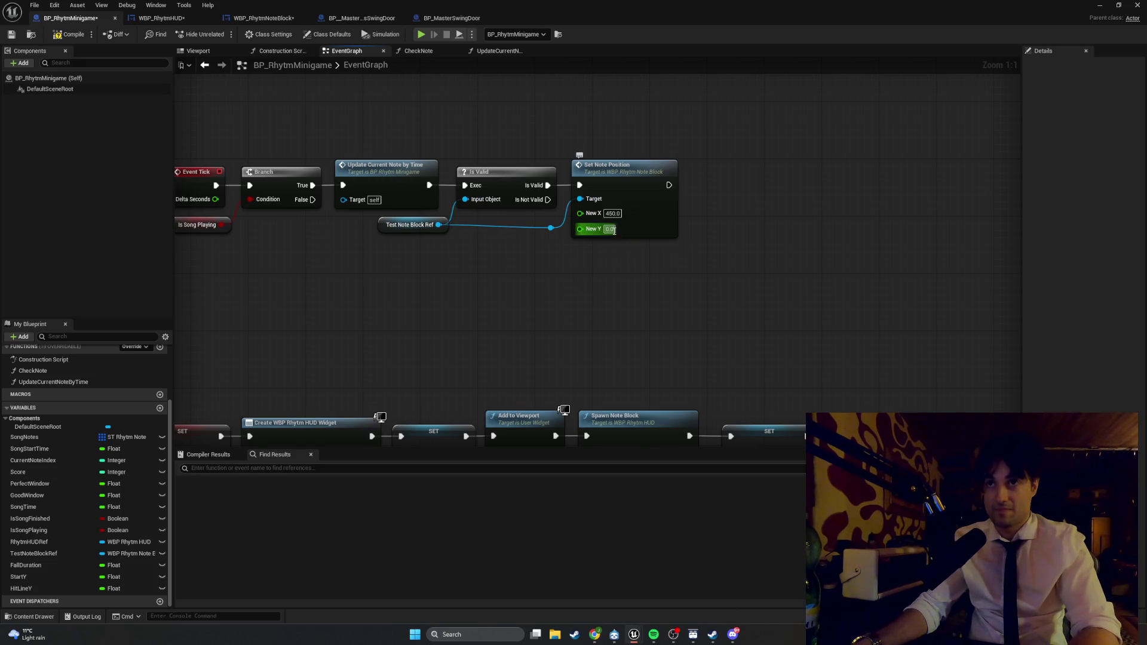
type("1")
key("Return")
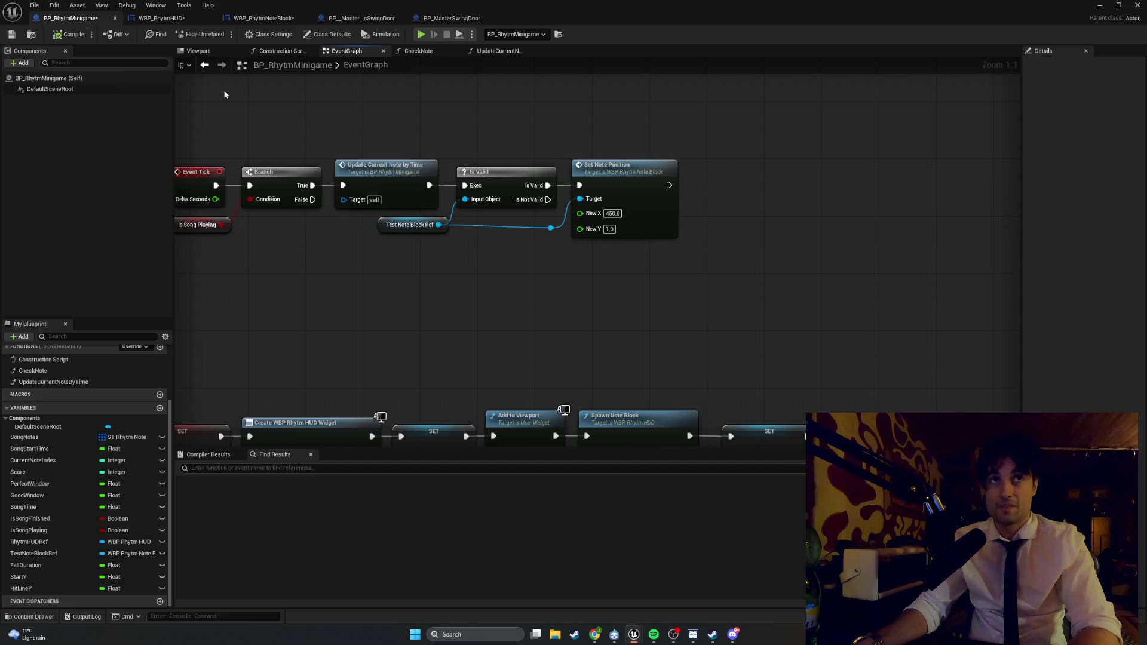
key("alt+p")
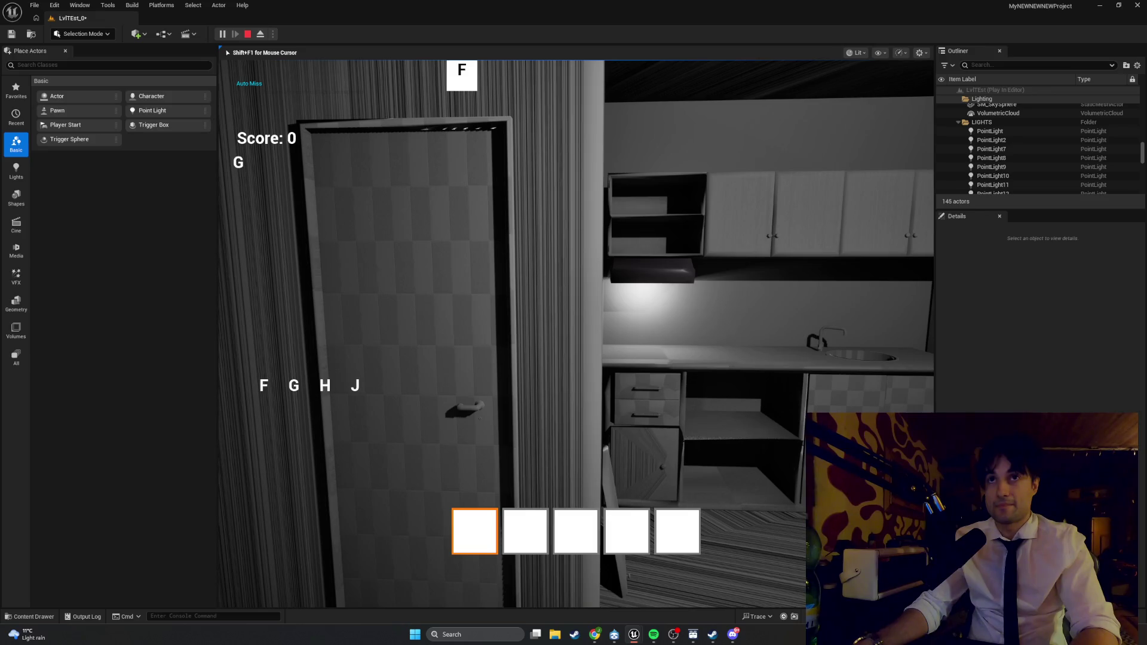
key("Escape")
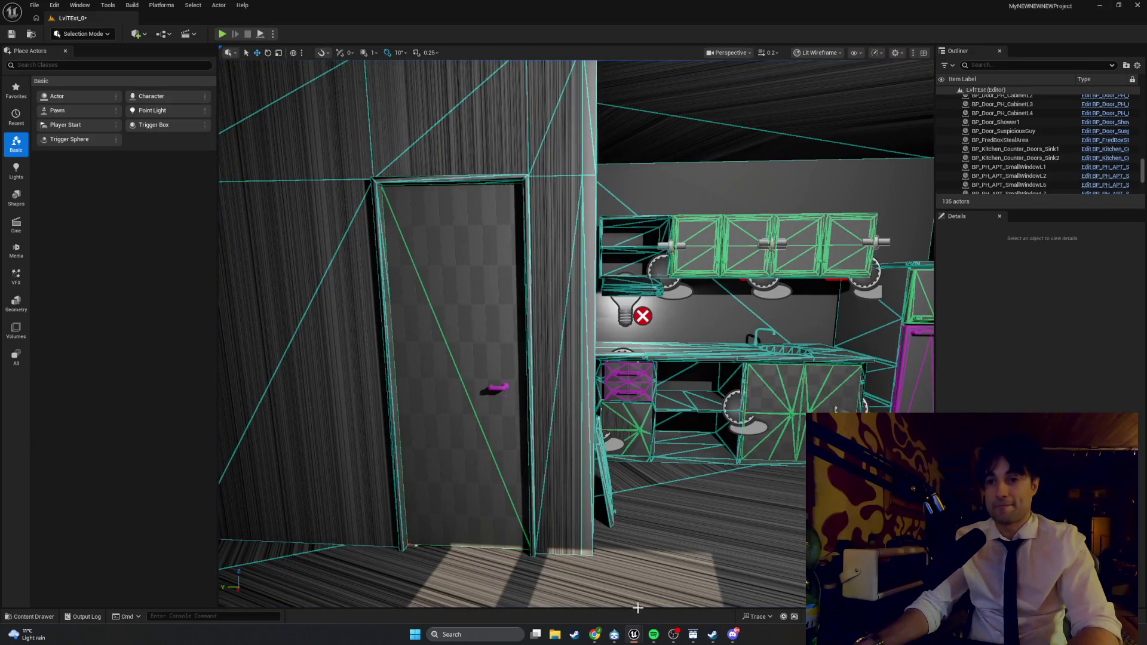
mouse_move(634, 634)
left_click(657, 604)
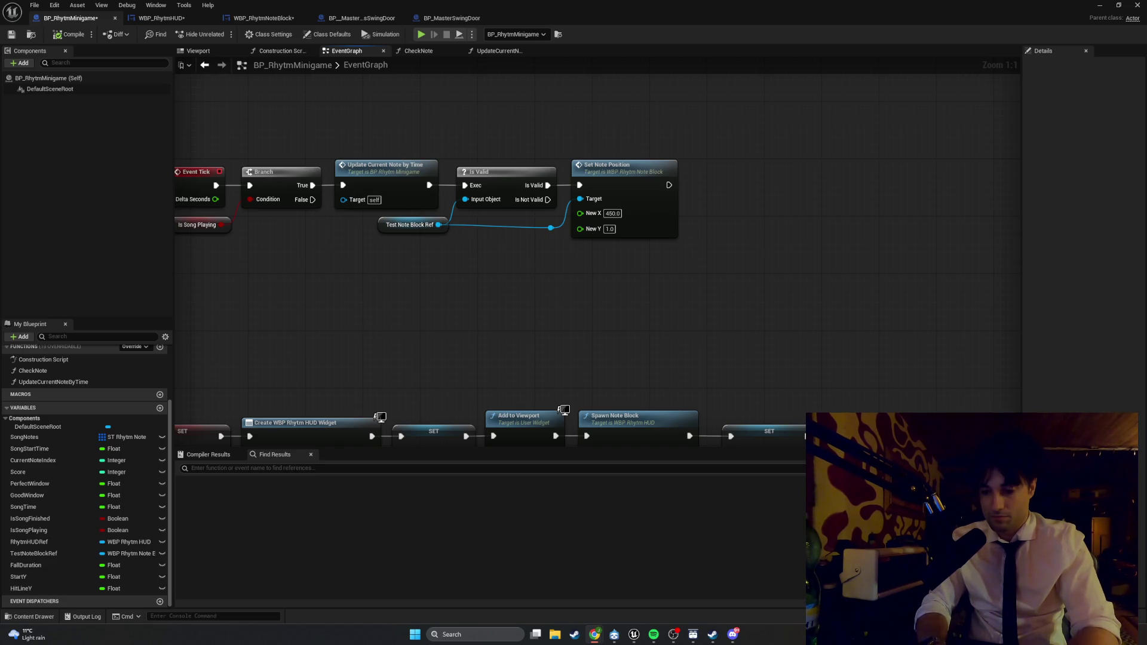
key("super+shift+s")
left_click_drag(732, 288, 188, 122)
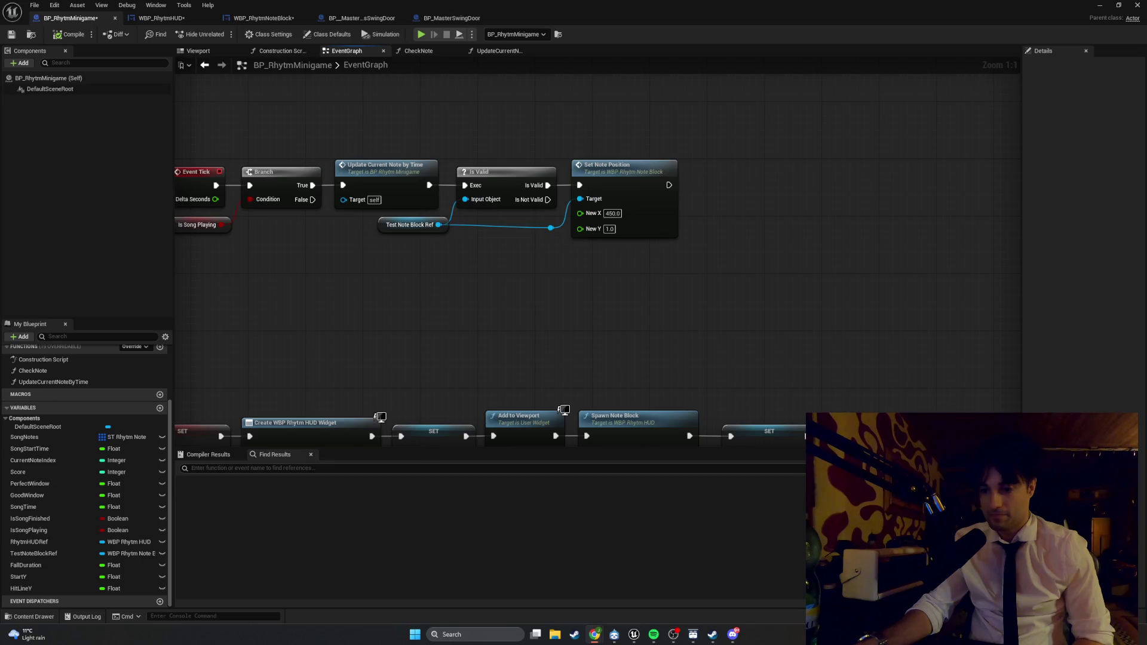
- Reset New Y to 0.0 and place a new math node below Set Note Position via a 'multiply' search
left_click(609, 229)
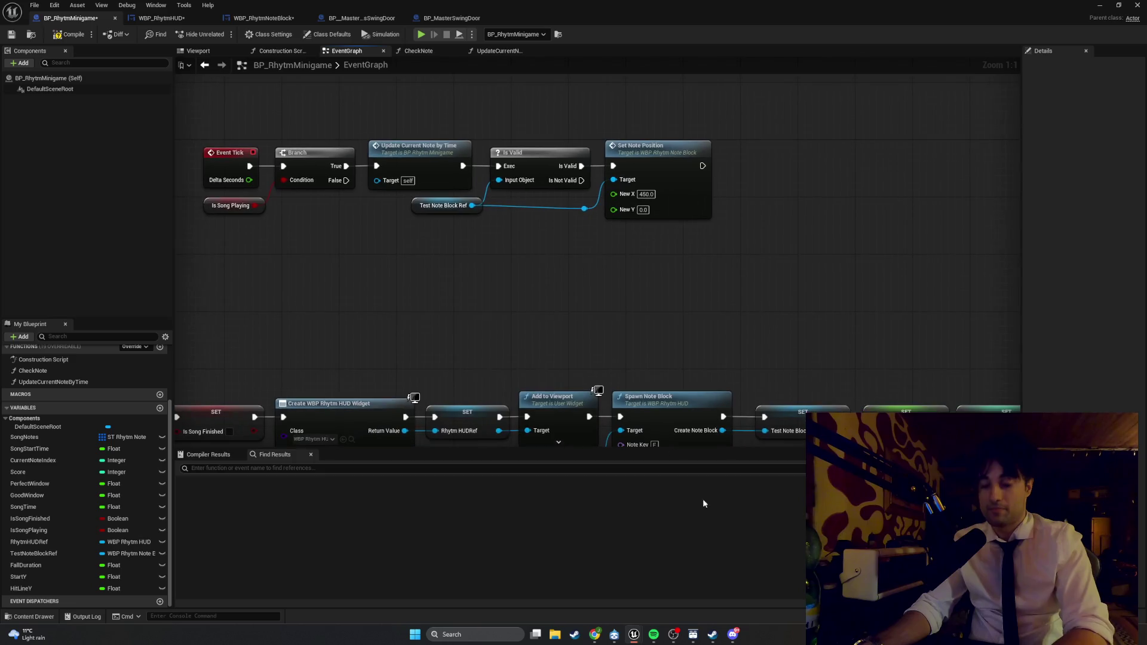
right_click(589, 313)
type("multiply")
key("Return")
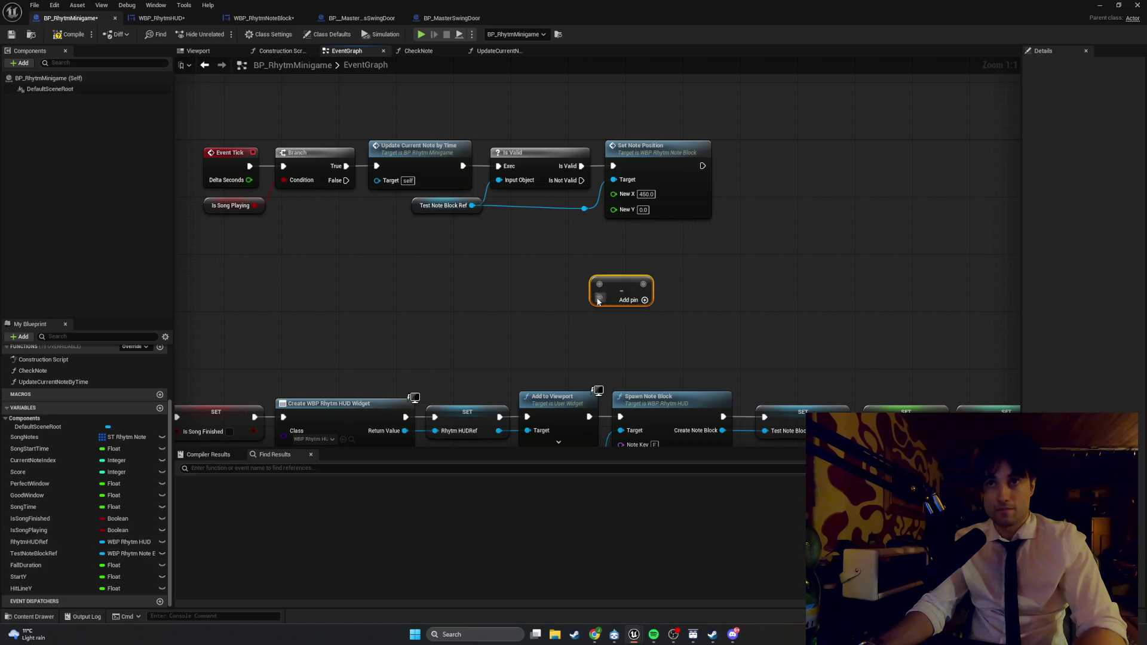
- Add a SongTime getter and wire it into the subtract node with 1.0 as the other value
left_click_drag(598, 299, 435, 325)
type("song time")
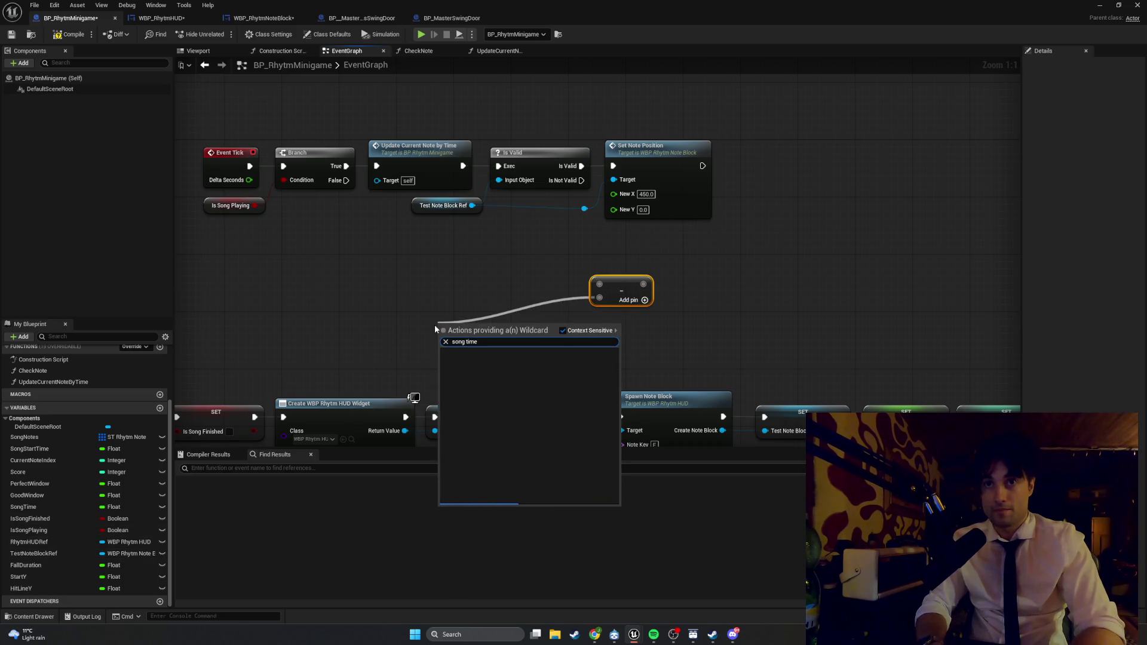
left_click(407, 289)
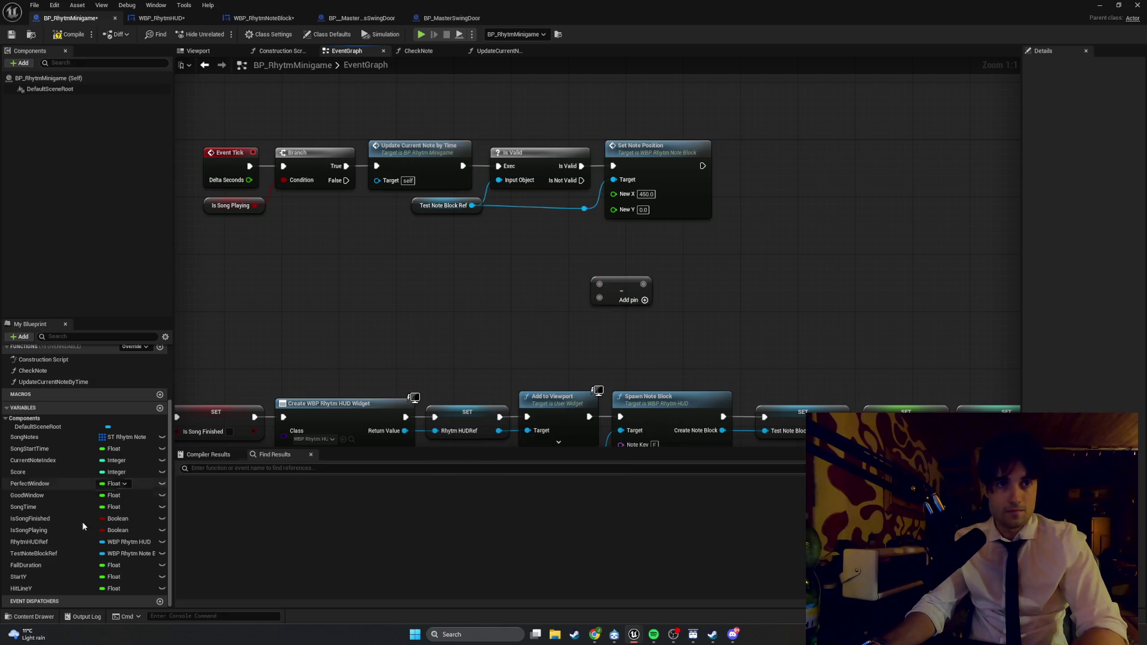
mouse_move(24, 507)
left_mouse_down()
mouse_move(60, 508)
mouse_move(457, 311)
mouse_move(529, 316)
mouse_move(599, 299)
left_mouse_up()
left_click(468, 328)
left_click(613, 286)
type("1")
key("Return")
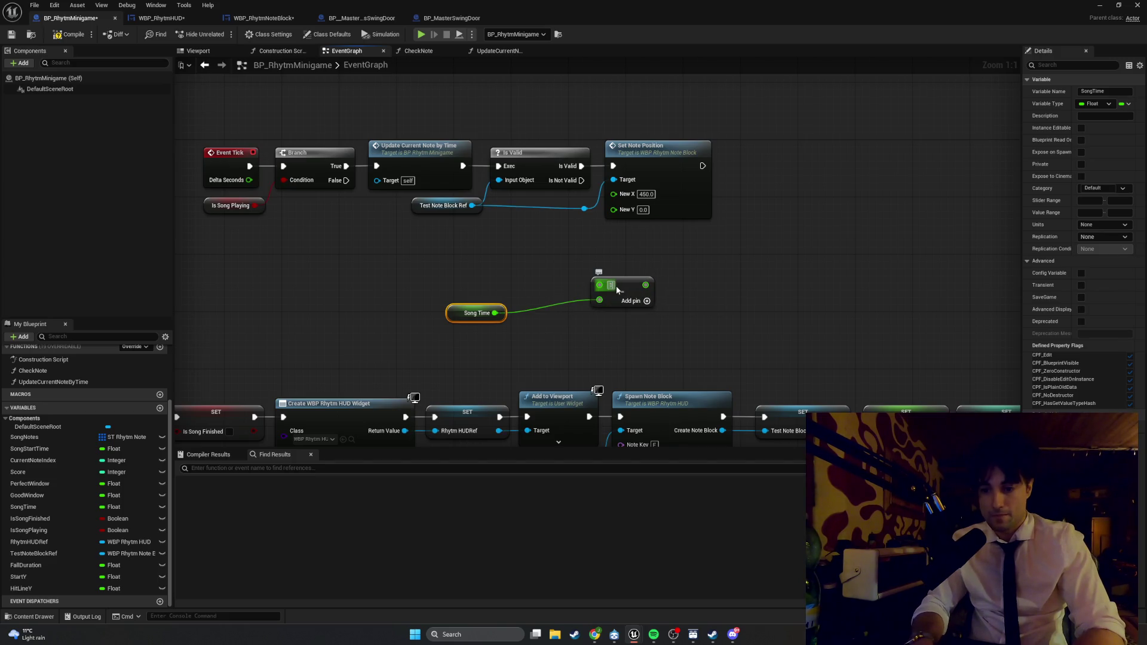
left_click(540, 356)
left_click_drag(470, 317, 535, 308)
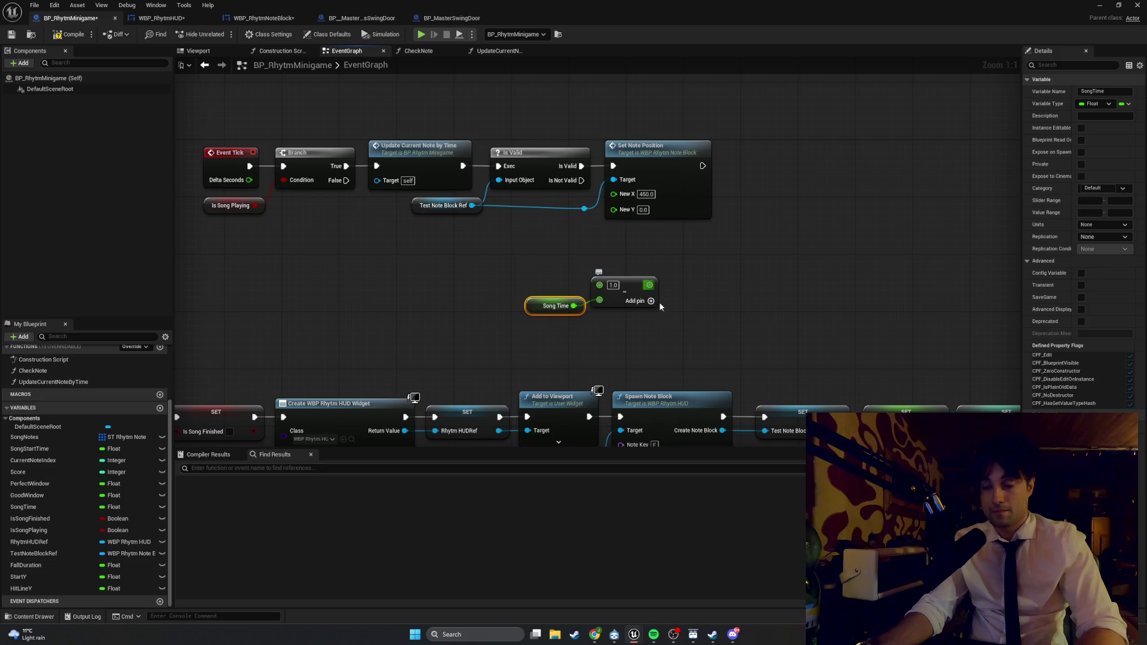
- Divide the subtraction result by Fall Duration and shift the math nodes left
left_click_drag(612, 290, 718, 289)
type("divi")
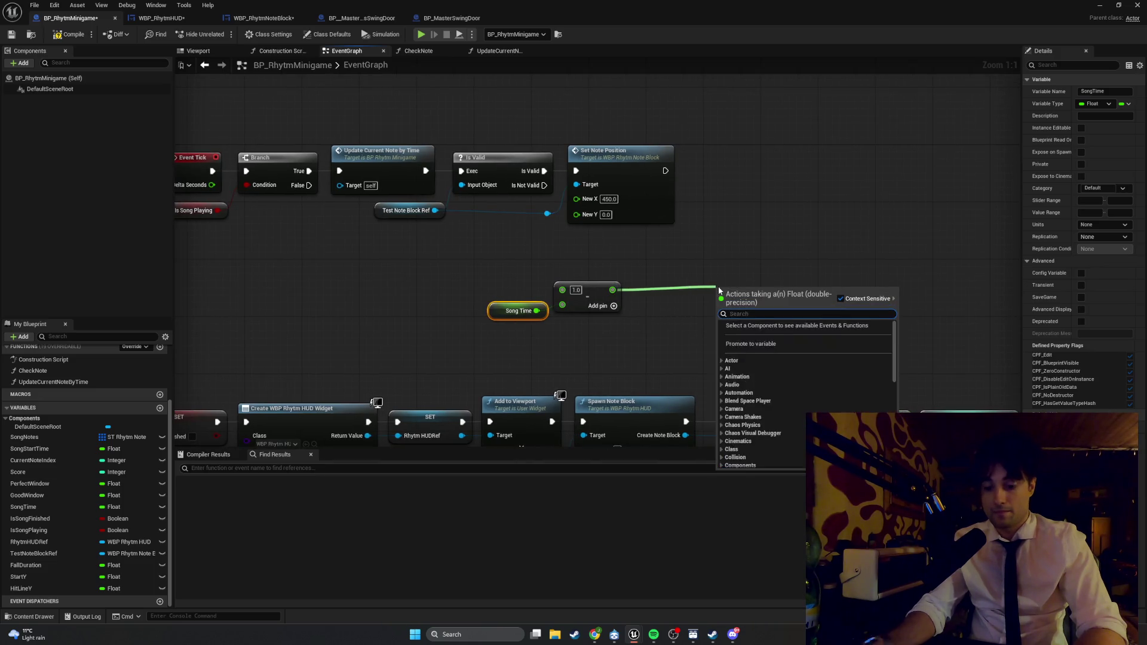
type("de")
key("Return")
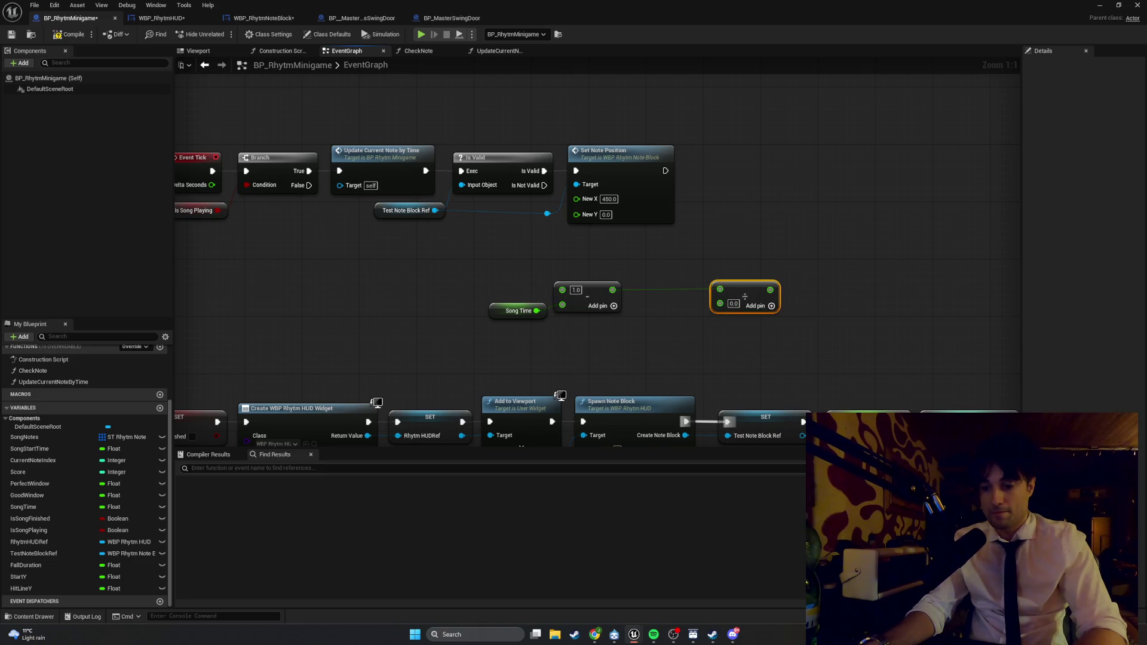
mouse_move(720, 304)
left_mouse_down()
mouse_move(652, 335)
mouse_move(642, 312)
left_mouse_up()
type("fall")
key("Return")
left_click_drag(813, 339, 512, 276)
left_click_drag(589, 284, 495, 270)
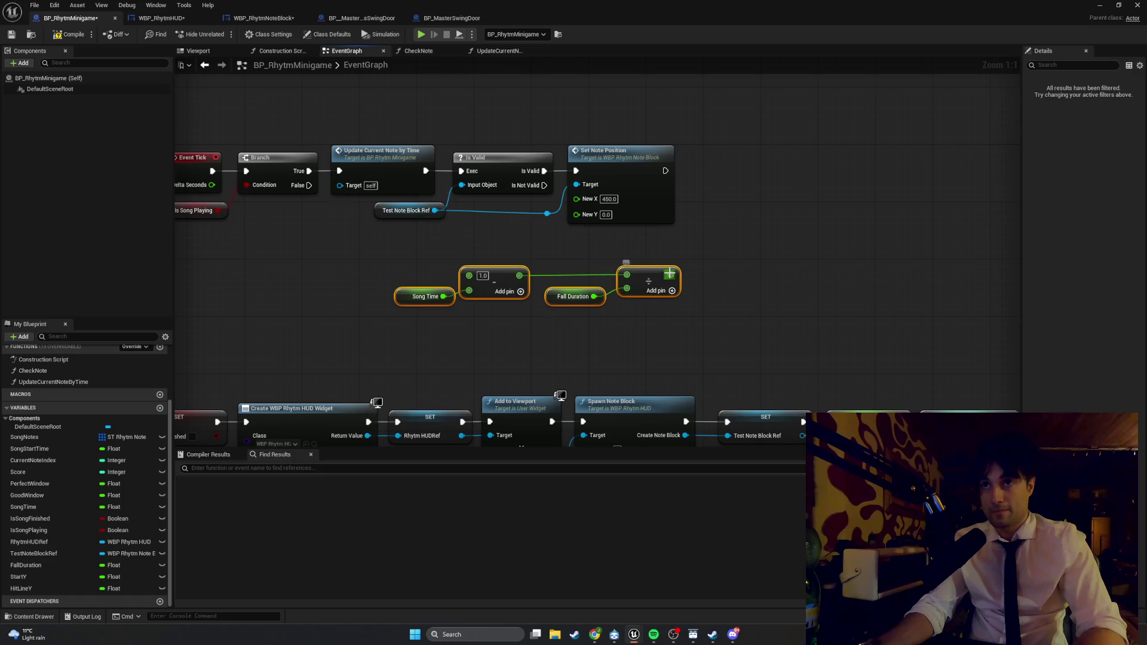
- Add a Subtract node computing 1.0 minus the division result
left_click_drag(671, 275, 742, 275)
type("subtra")
key("Return")
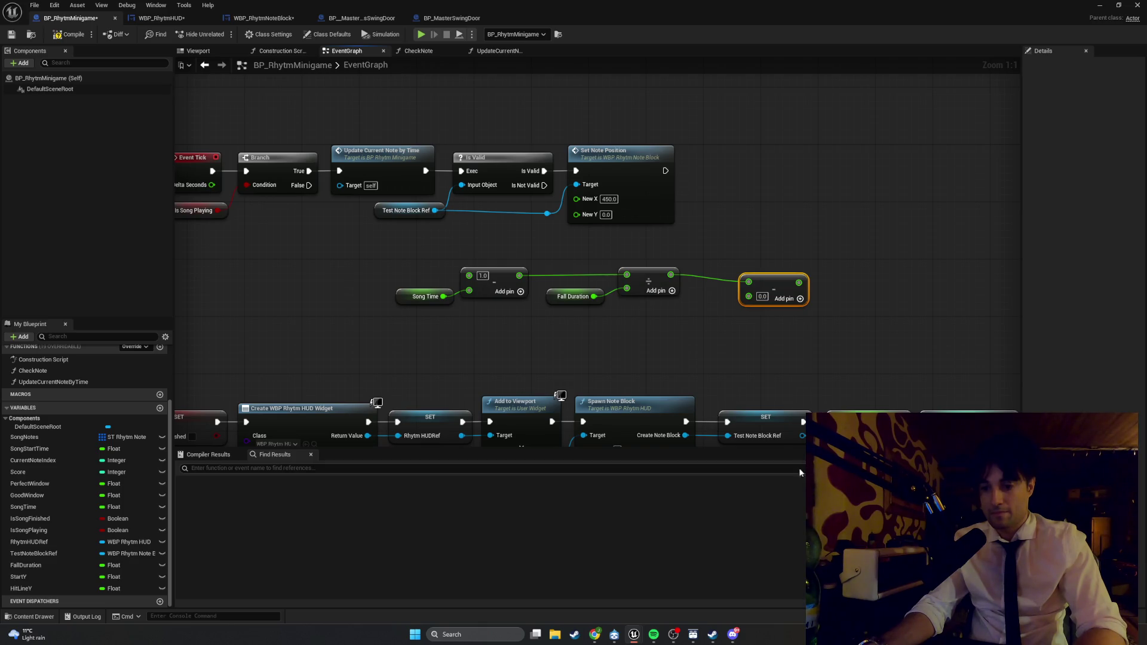
left_click_drag(671, 275, 748, 297)
left_click(750, 282, "alt")
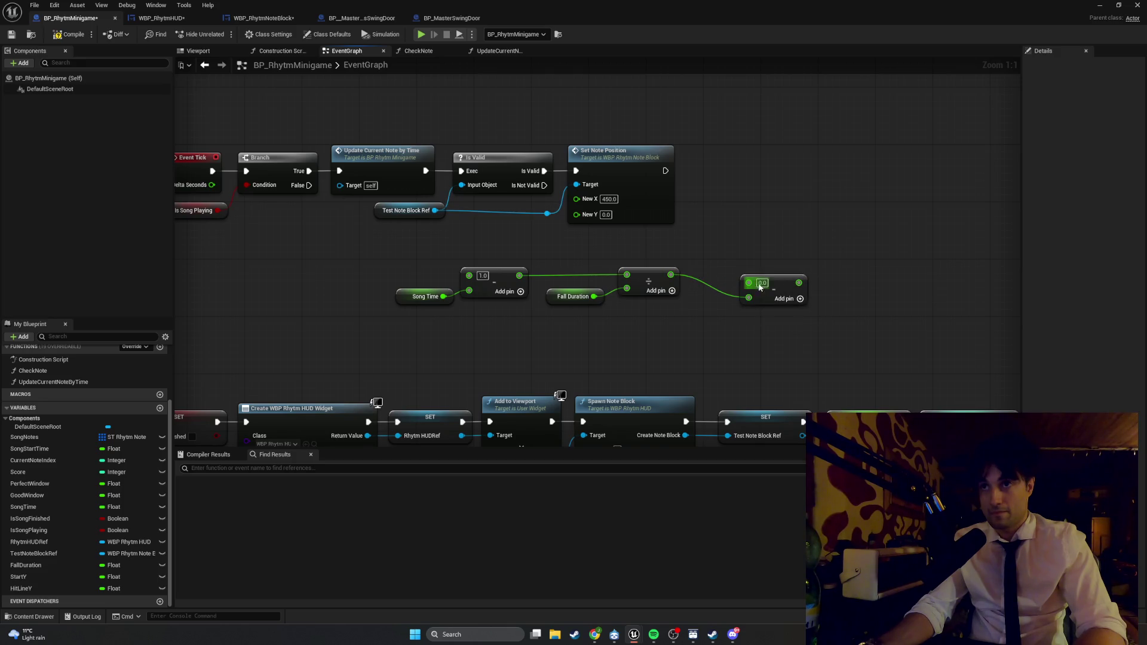
type("1")
left_click_drag(779, 290, 744, 269)
- Search for a Clamp (Float) node off the final subtraction result
mouse_move(790, 332)
left_mouse_down()
mouse_move(777, 319)
mouse_move(458, 255)
left_mouse_up()
left_click_drag(762, 387, 655, 385)
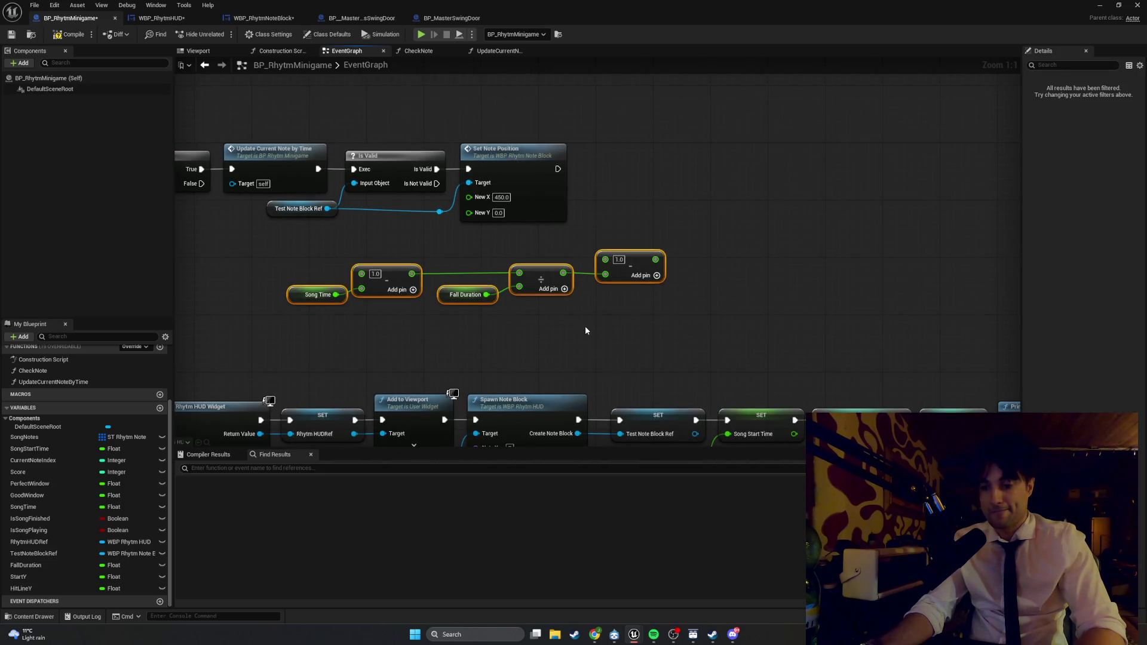
left_click_drag(656, 259, 772, 238)
type("clamp flo")
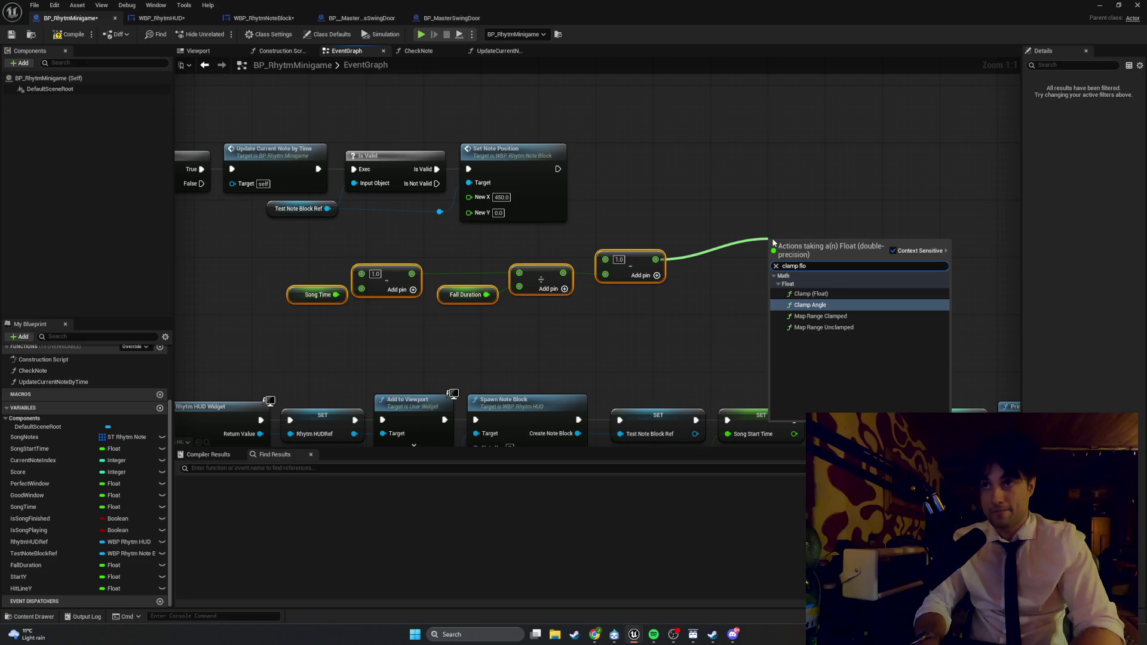
- Add a Clamp (Float) node after the subtraction and a Lerp node after the clamp
key("Up")
key("Return")
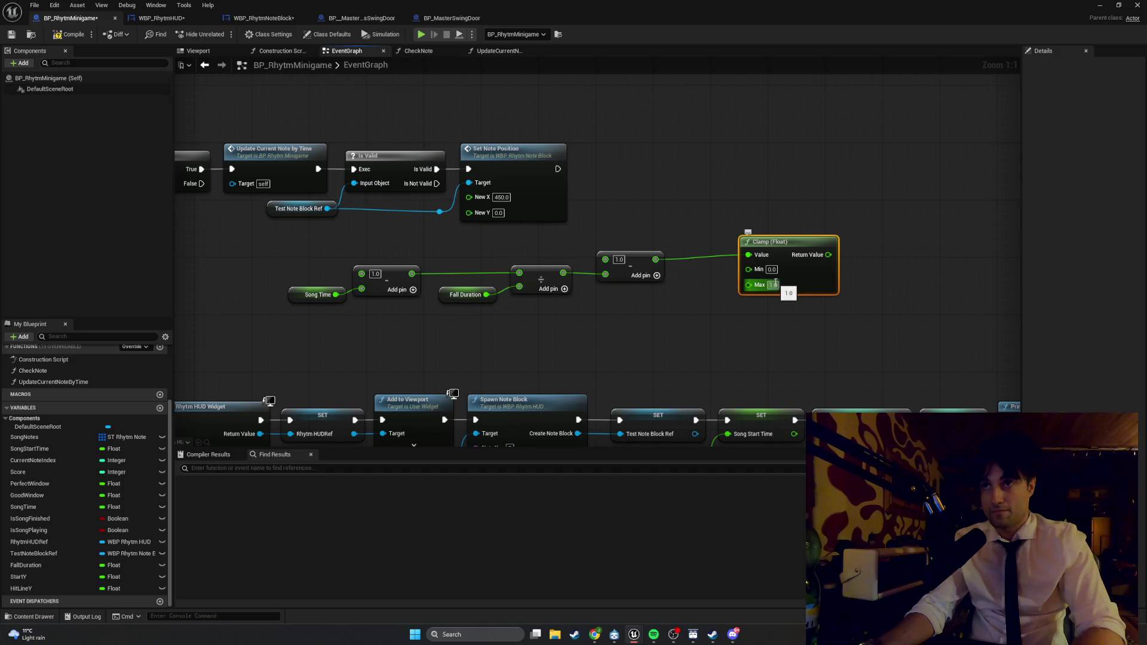
left_click_drag(773, 243, 723, 250)
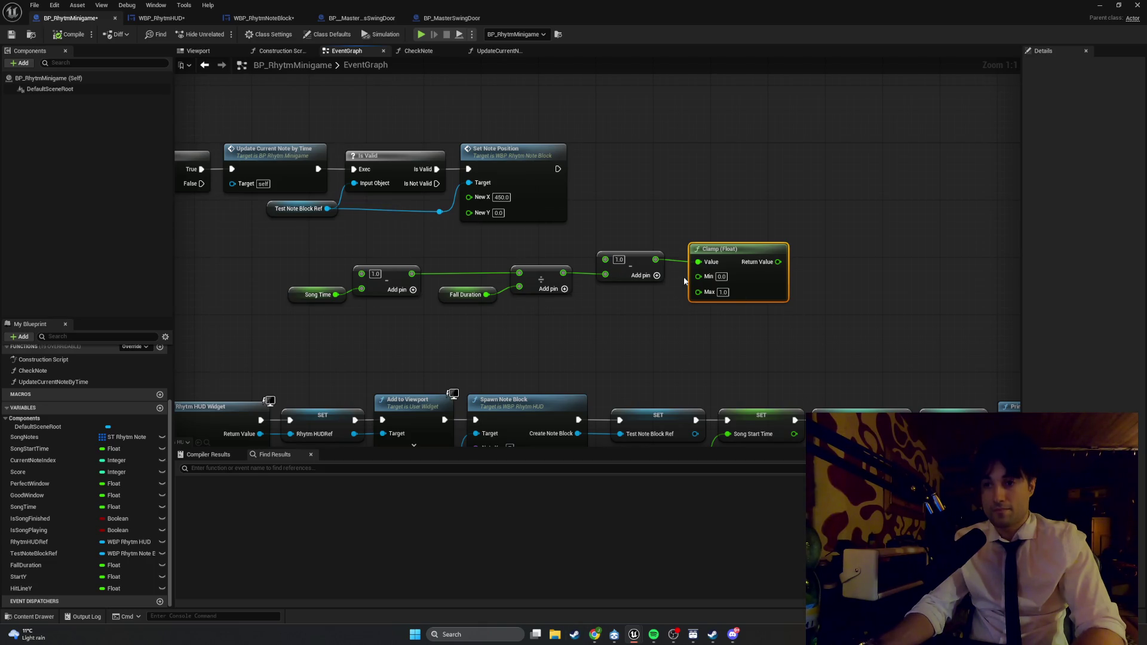
left_click_drag(778, 262, 811, 256)
type("ler")
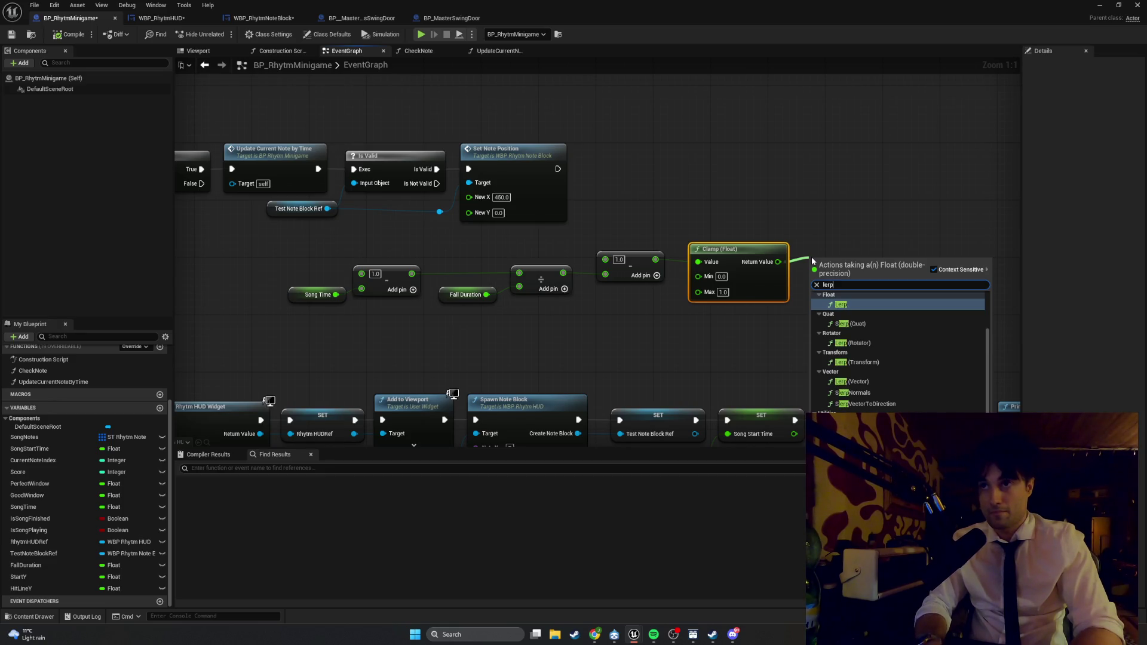
type("p")
key("Return")
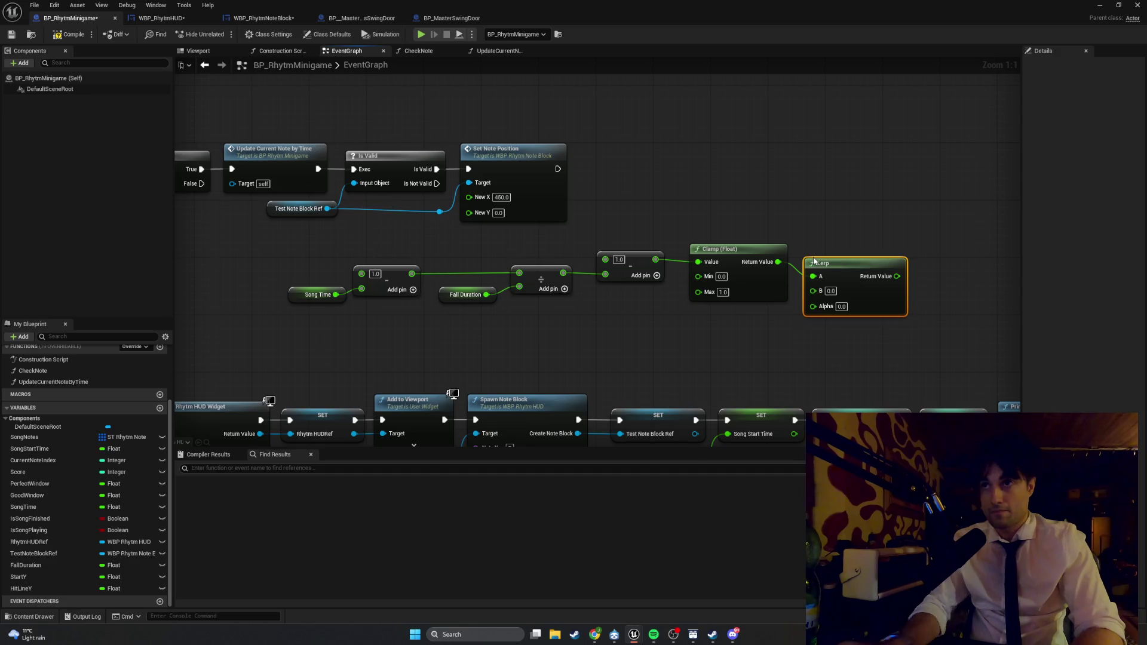
left_click_drag(813, 261, 827, 247)
- Add StartY and HitLineY getter nodes to the graph
left_click_drag(829, 332, 723, 342)
mouse_move(54, 579)
left_mouse_down()
mouse_move(529, 353)
mouse_move(619, 334)
left_mouse_up()
left_click(657, 340)
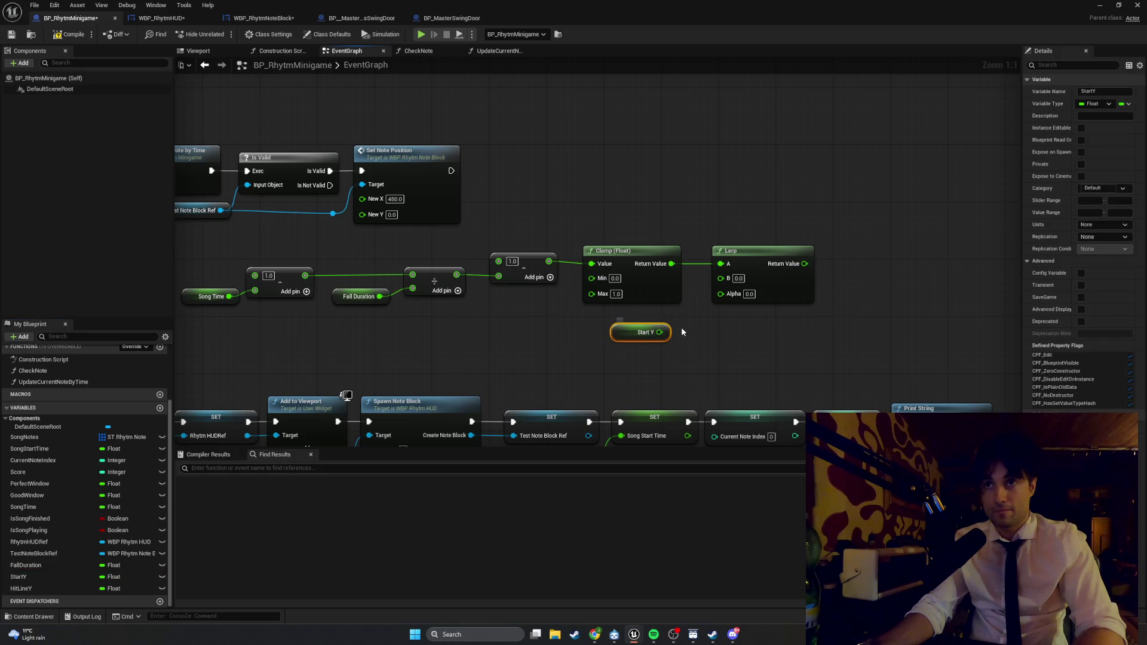
left_click_drag(681, 332, 642, 331)
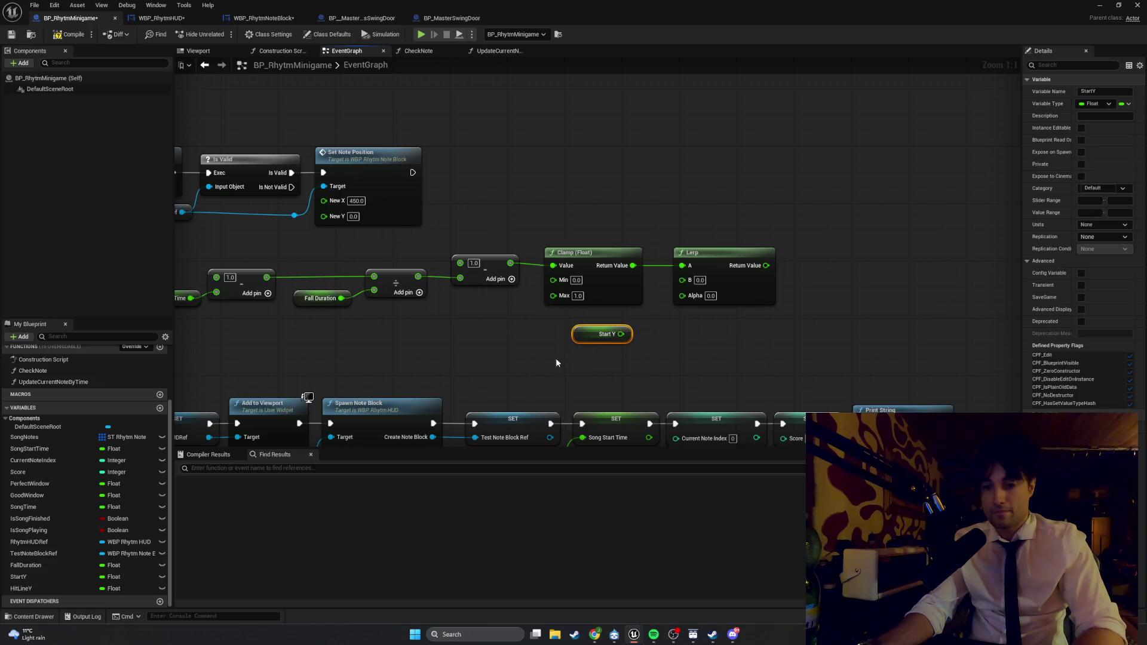
left_click_drag(75, 588, 508, 396)
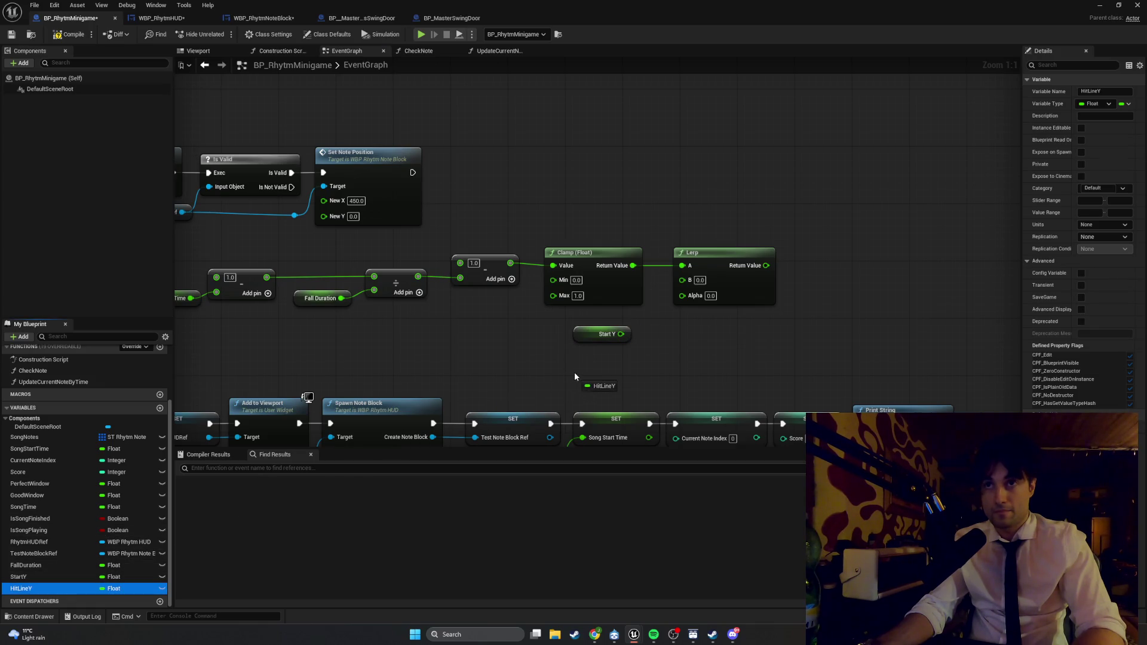
left_click_drag(575, 373, 575, 375)
left_click(602, 391)
- Wire Start Y to Lerp's A, Hit Line Y to B, and the clamp to Alpha
left_click(652, 263, "alt")
mouse_move(621, 334)
left_mouse_down()
mouse_move(657, 316)
mouse_move(682, 265)
left_mouse_up()
left_click_drag(625, 379, 682, 279)
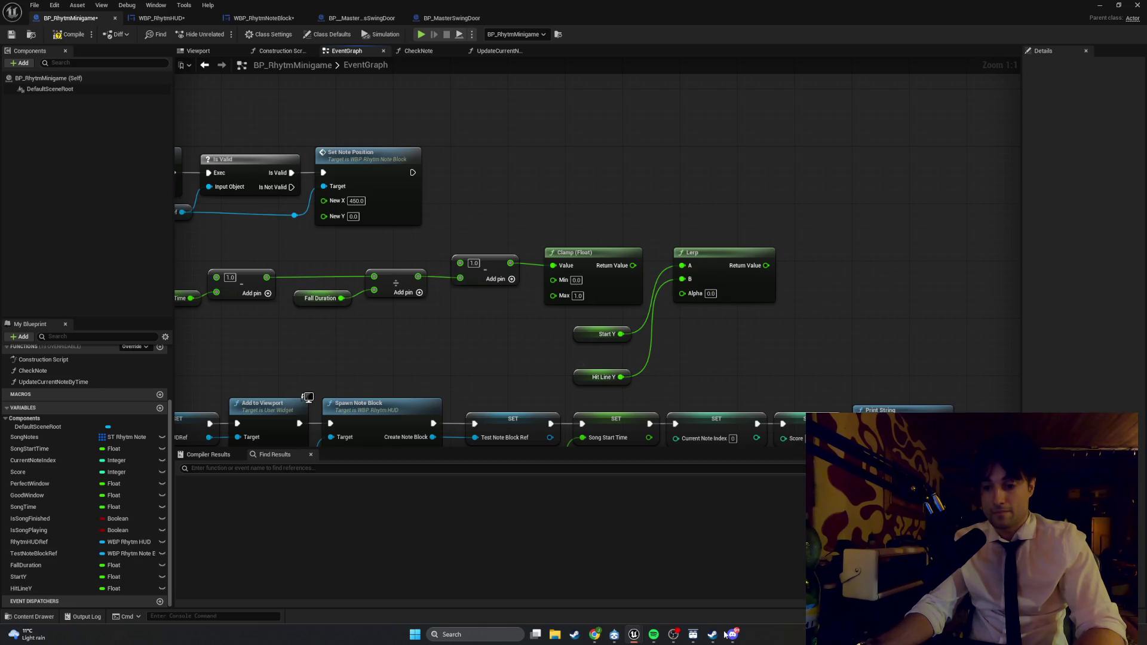
left_click_drag(633, 265, 682, 293)
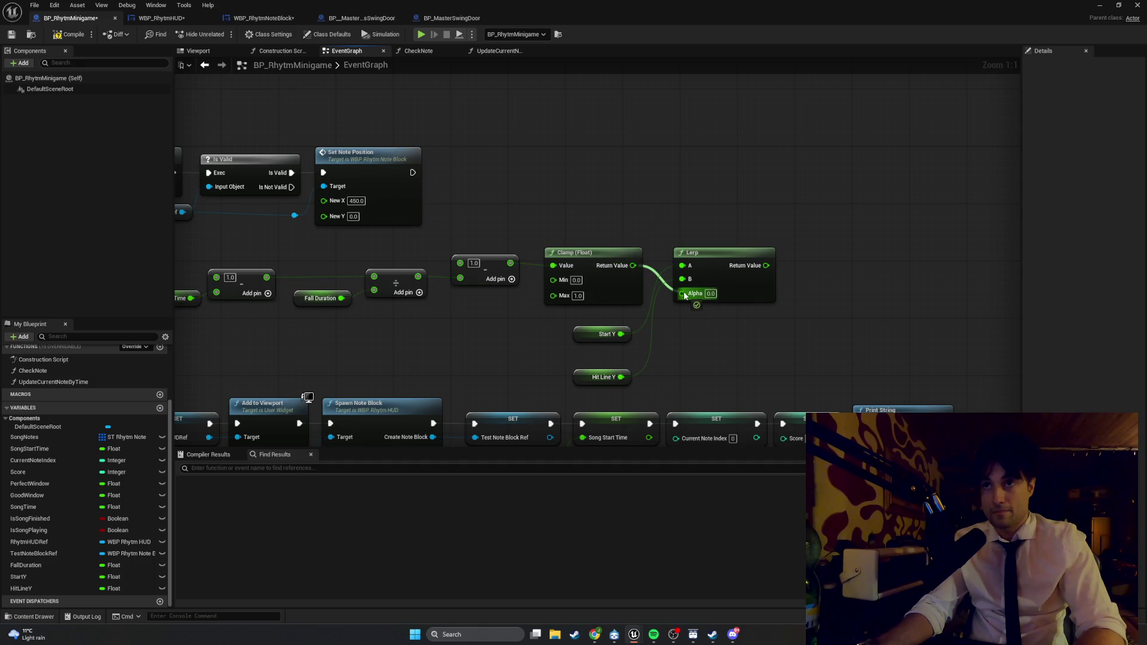
- Arrange the Start Y and Hit Line Y getters neatly beside the Lerp node
mouse_move(632, 395)
left_mouse_down()
mouse_move(582, 329)
mouse_move(605, 195)
left_mouse_up()
right_click(604, 195)
key("Escape")
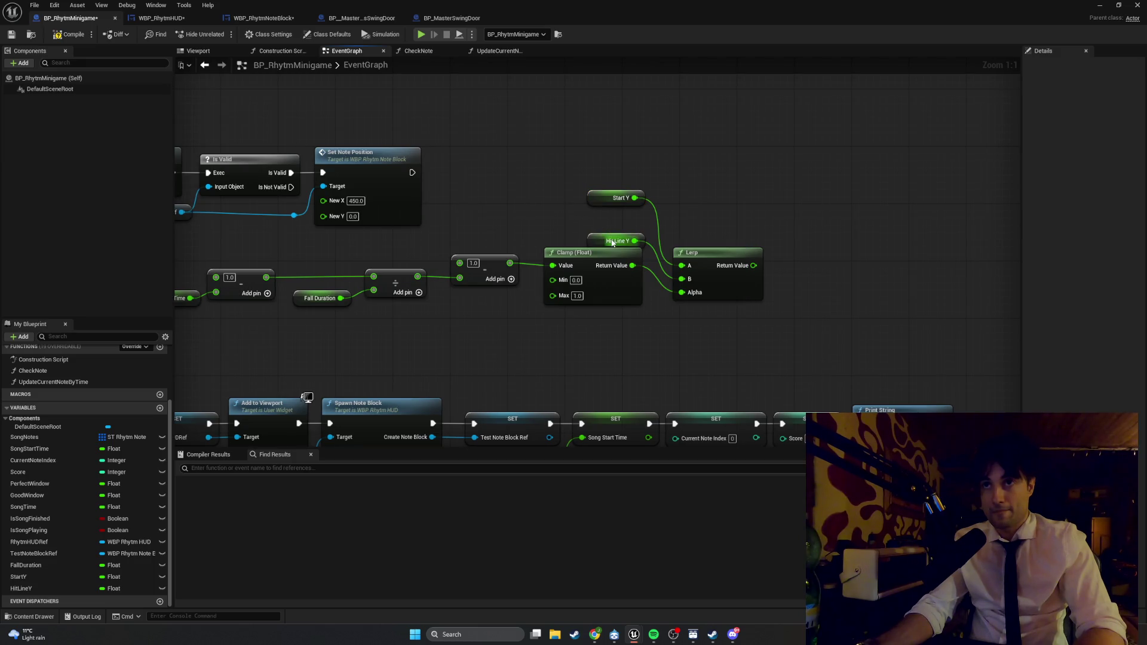
left_click(605, 240)
left_click_drag(605, 240, 599, 234)
left_click_drag(702, 258, 695, 227)
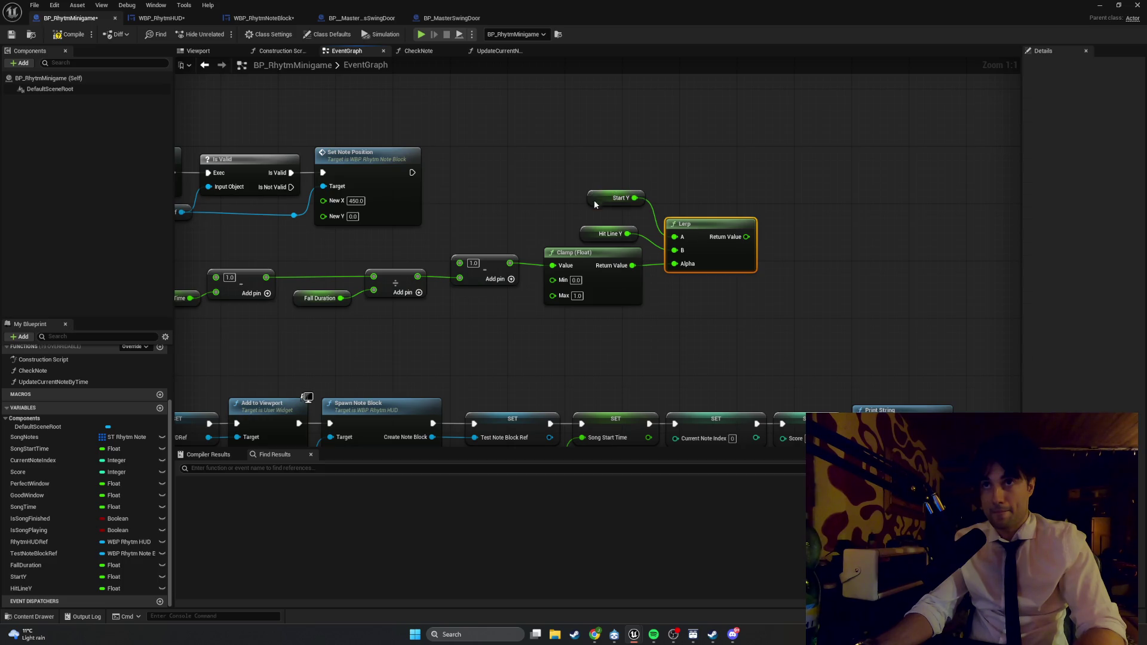
left_click_drag(594, 199, 588, 213)
left_click_drag(665, 230, 651, 230)
left_click(765, 271)
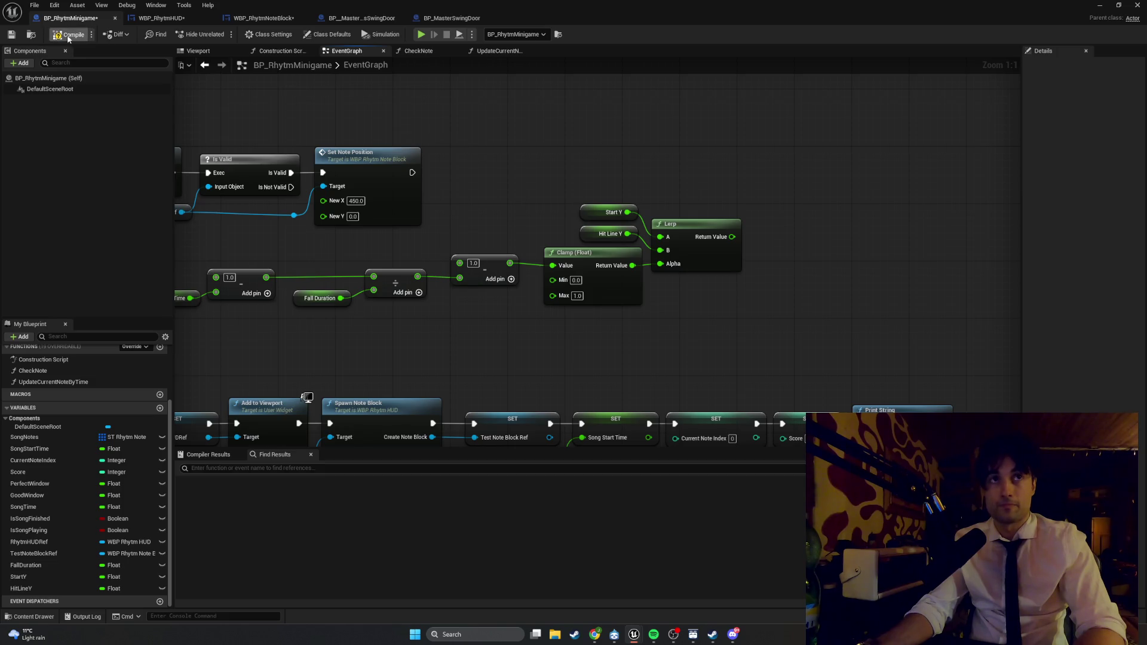
- Rearrange the Song Time, subtract, clamp and Lerp nodes into a neat row
left_click_drag(750, 173, 543, 316)
left_click_drag(597, 208, 584, 208)
left_click(799, 342)
left_click_drag(799, 346, 472, 190)
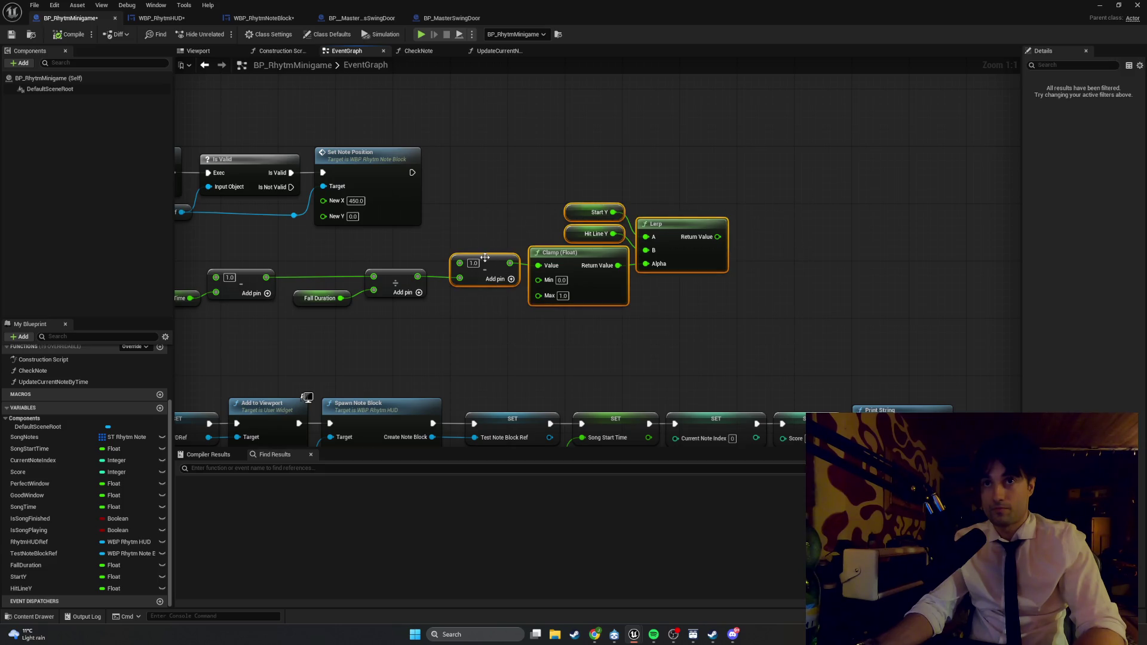
left_click_drag(484, 256, 469, 256)
left_click(419, 324)
left_click_drag(418, 325, 568, 300)
left_click_drag(392, 252, 465, 236)
mouse_move(312, 278)
left_mouse_down()
mouse_move(313, 267)
mouse_move(375, 256)
left_mouse_up()
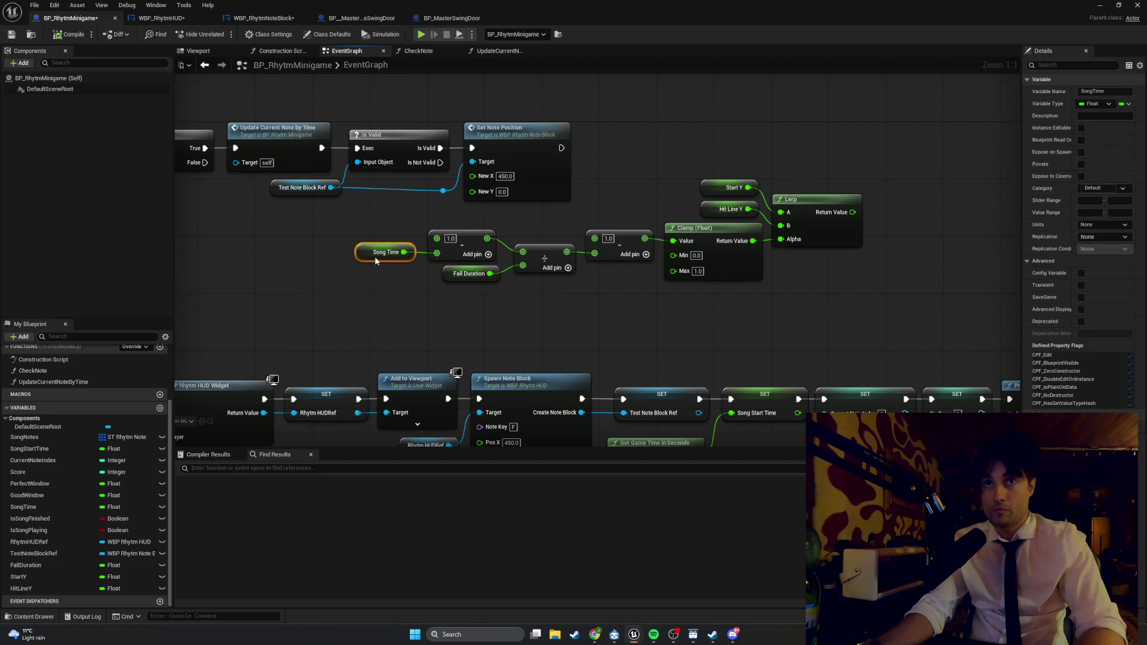
left_click(626, 343)
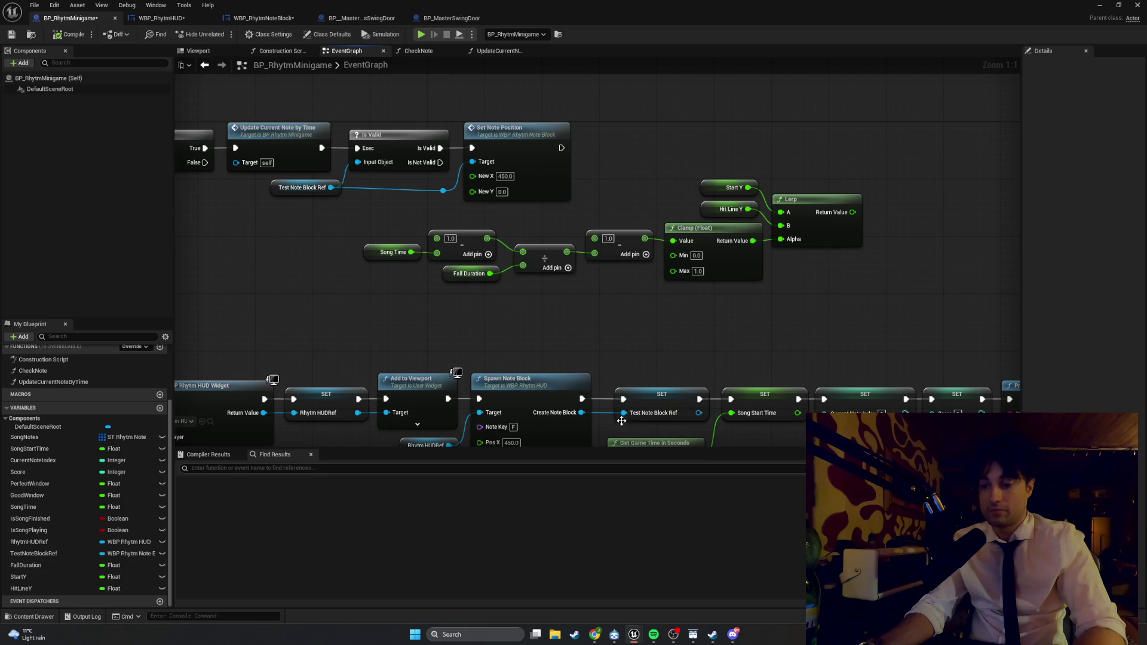
- Shift the math chain and connect the Lerp Return Value to Set Note Position's New Y
mouse_move(827, 302)
left_mouse_down()
mouse_move(369, 186)
mouse_move(358, 210)
left_mouse_up()
left_click(712, 187, "ctrl")
mouse_move(710, 189)
left_mouse_down()
mouse_move(443, 228)
mouse_move(295, 217)
left_mouse_up()
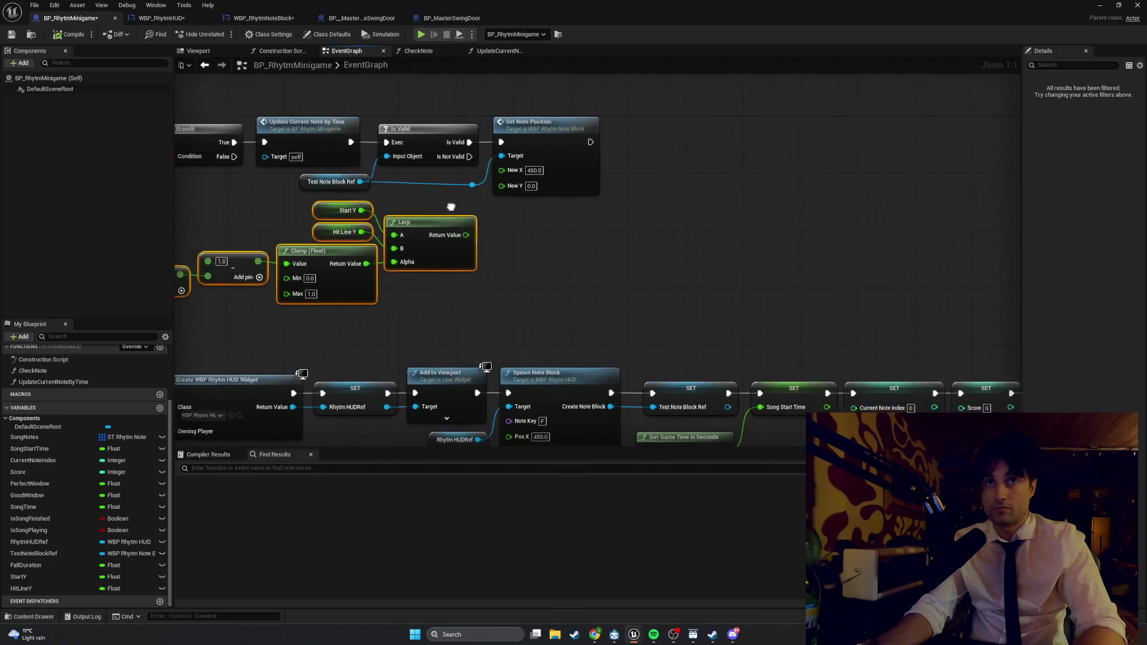
left_click_drag(558, 236, 597, 189)
left_click(611, 234)
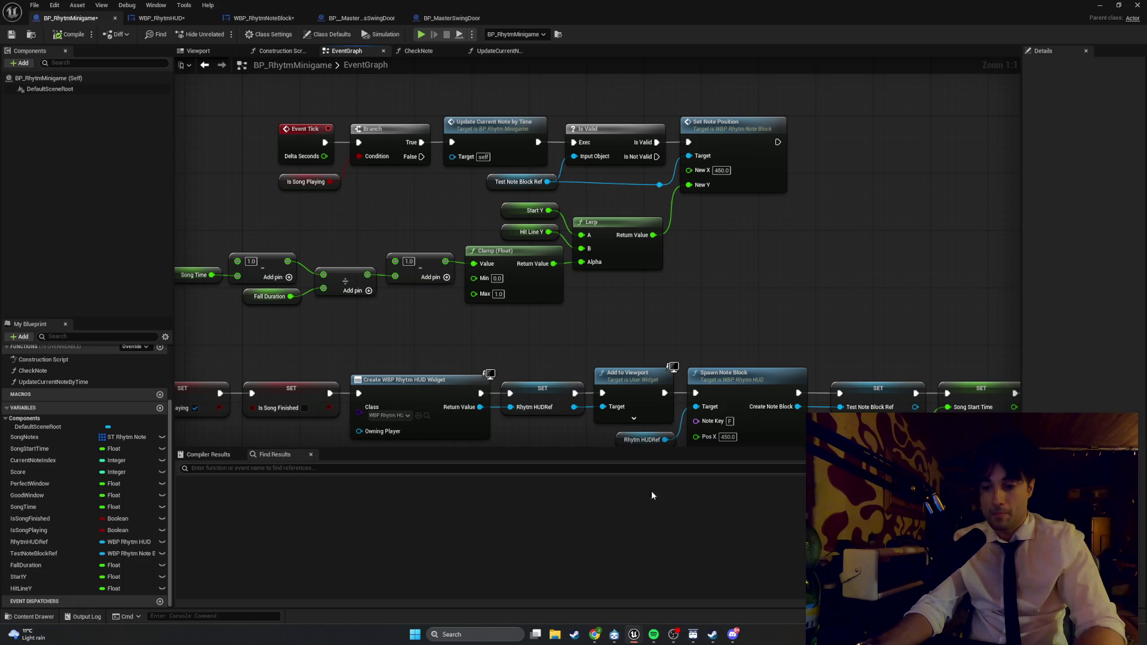
- Capture a screenshot of the finished Event Tick graph and switch to Chrome
left_click_drag(543, 321, 649, 334)
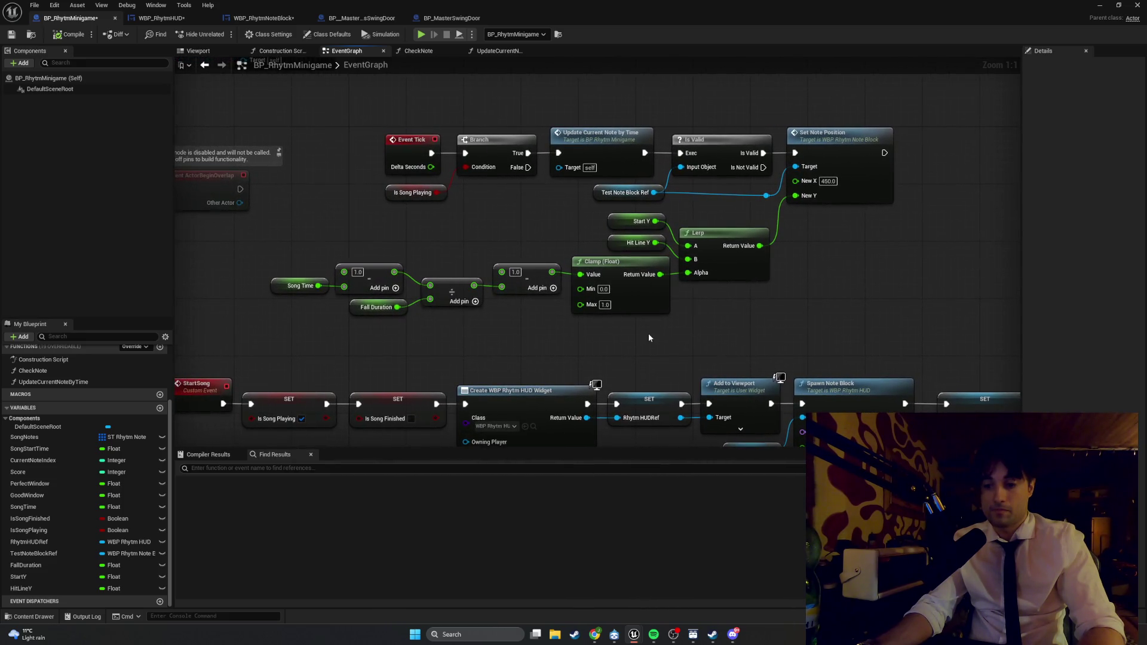
mouse_move(898, 325)
left_mouse_down()
mouse_move(386, 104)
mouse_move(280, 116)
left_mouse_up()
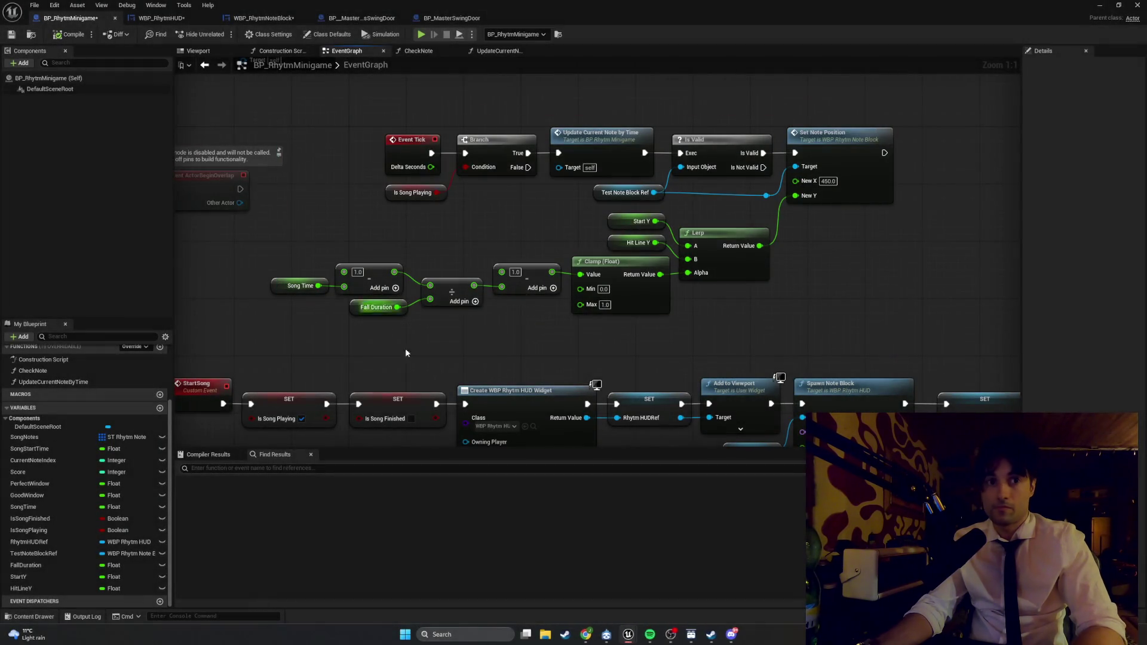
key("alt+Tab")
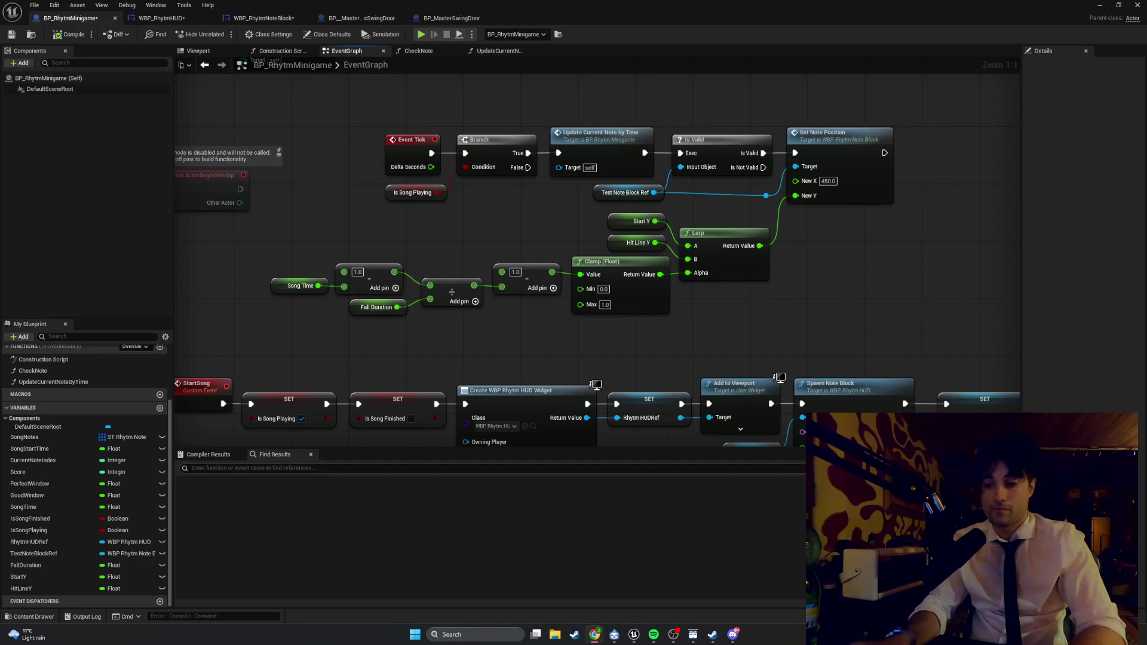
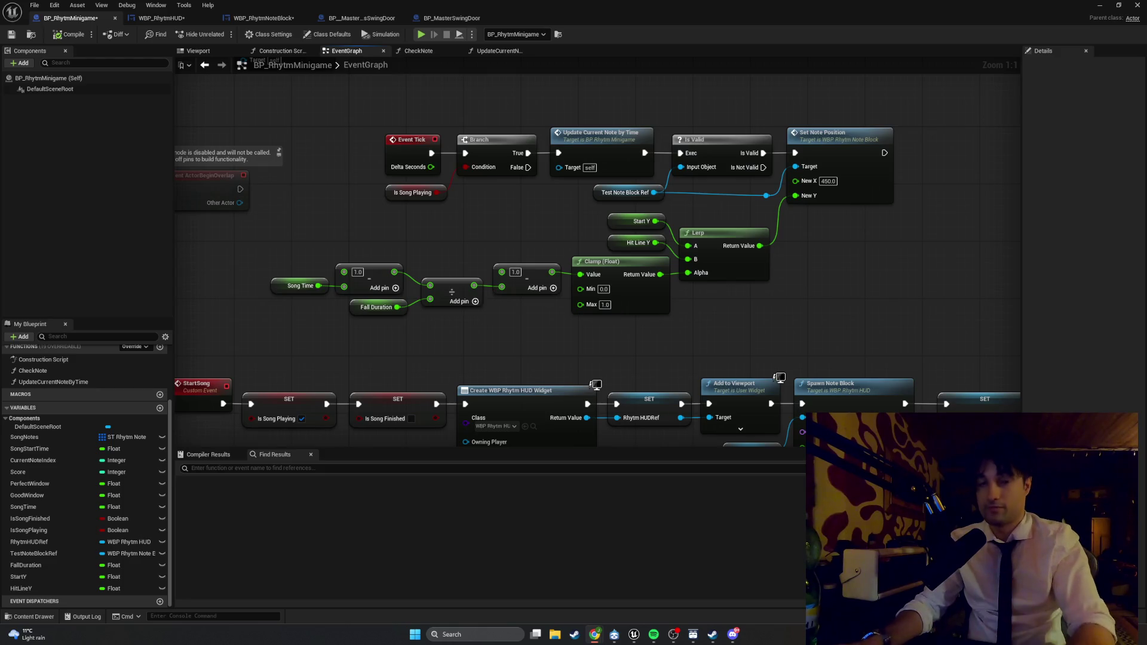
- Minimize BP_RhythmMinigame and run a brief play test showing Score: 0 and an F note block
left_click(1100, 5)
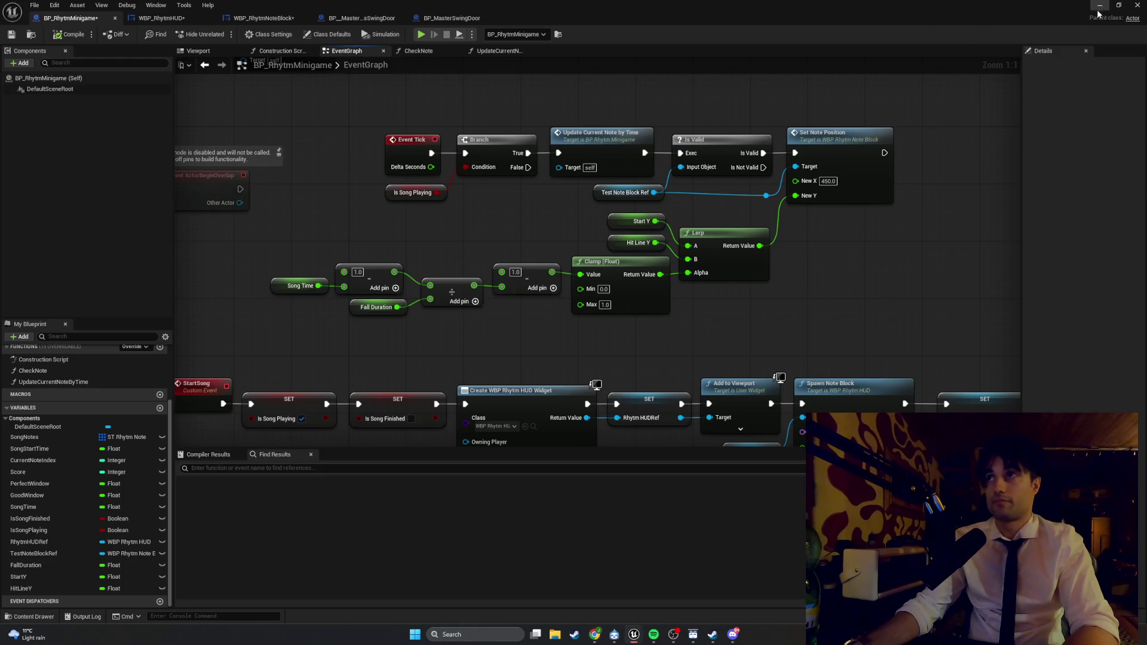
left_click(222, 34)
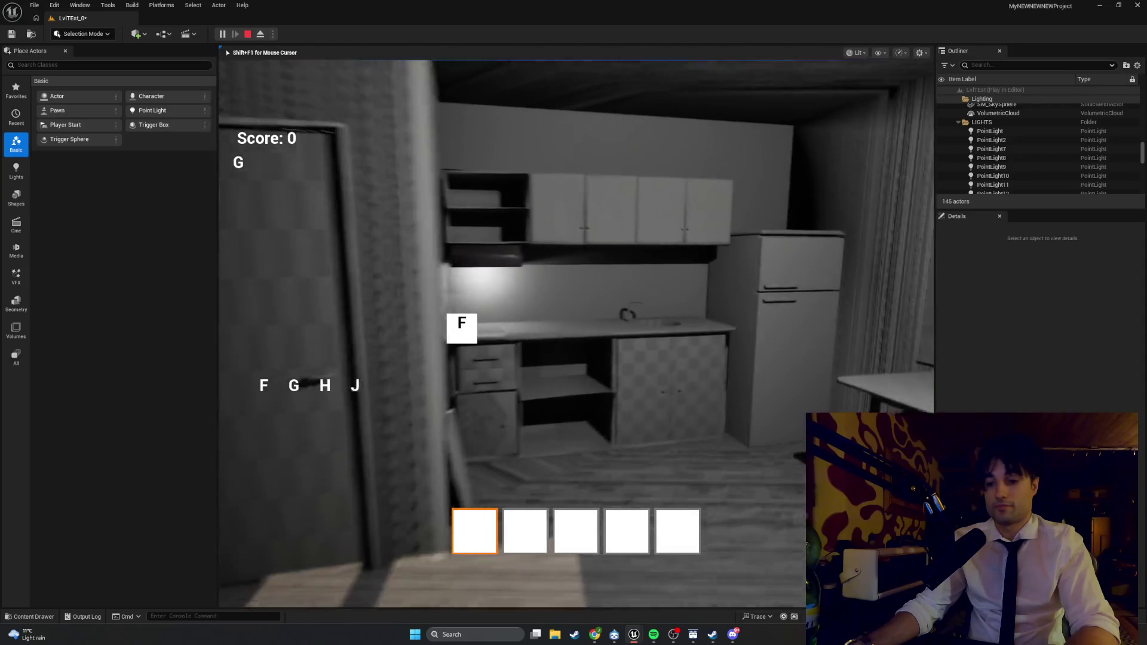
key("Escape")
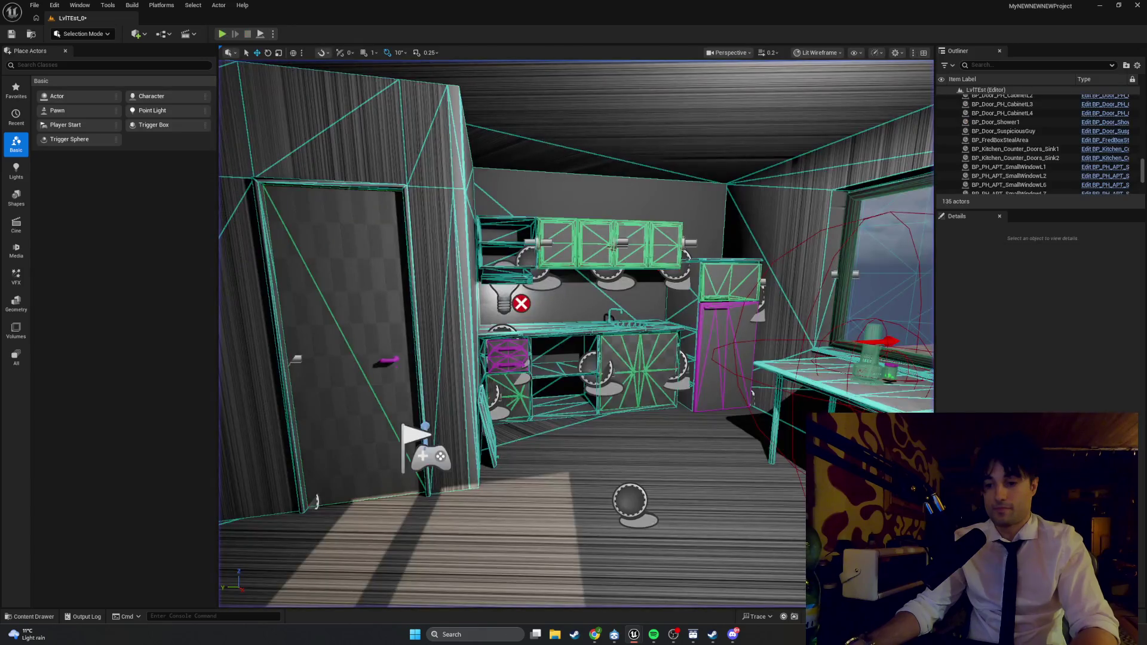
key("alt+Tab")
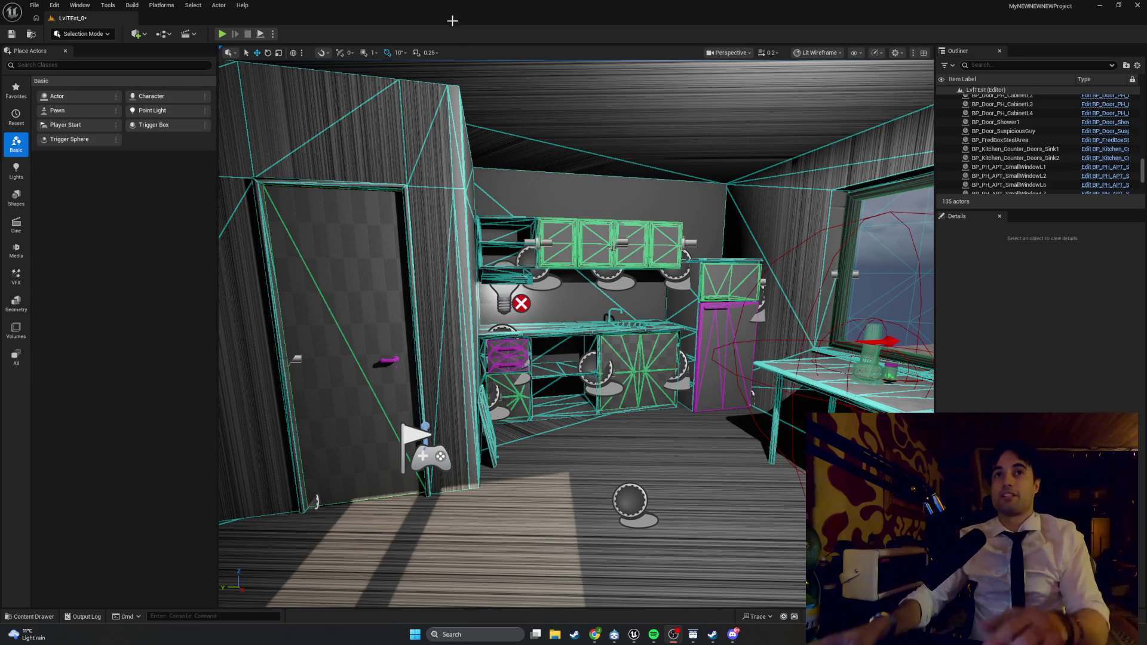
- Start a play test and hit the G and H notes, raising the score to 200
left_click(221, 34)
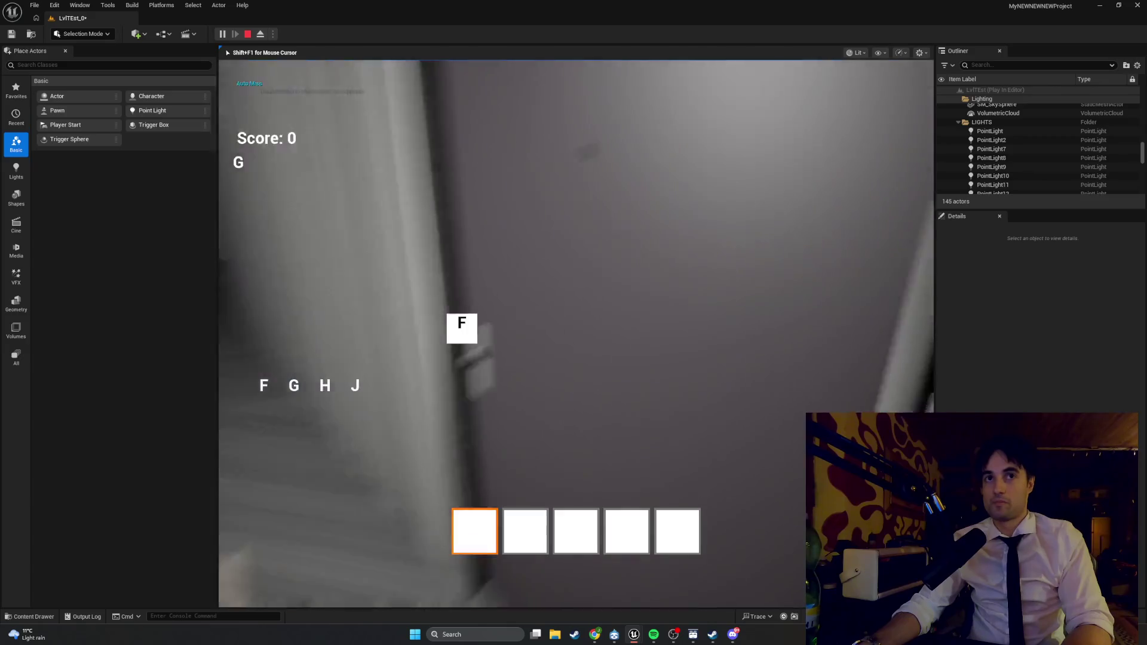
key("g")
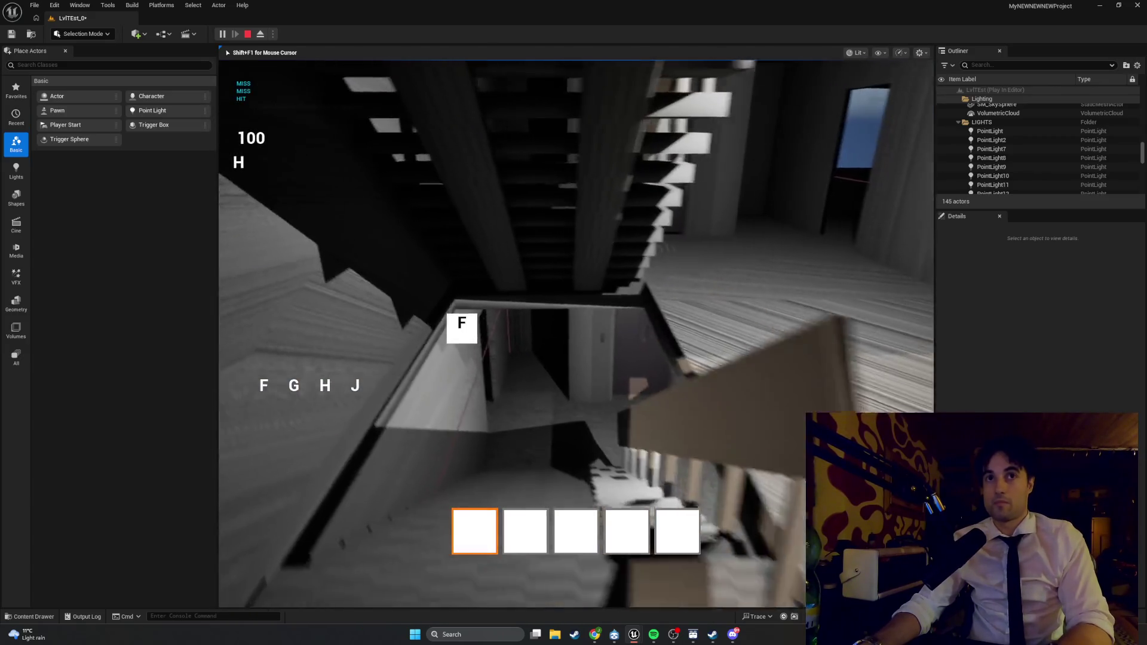
key("h")
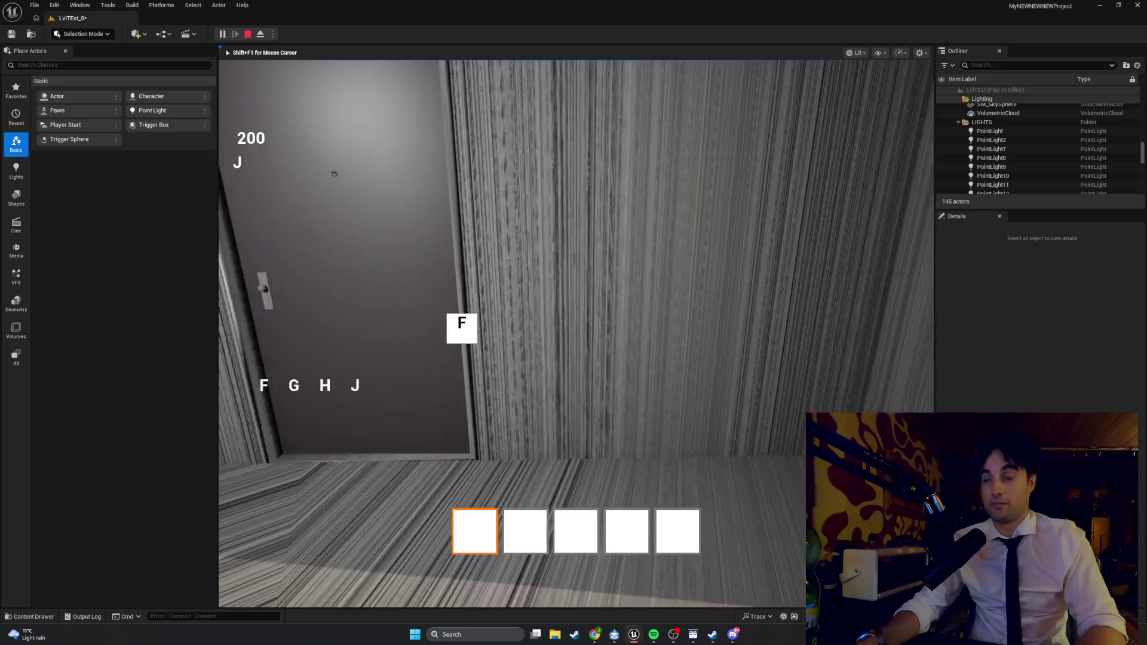
- Walk the player to the door, open it with F, and enter the room
key("w")
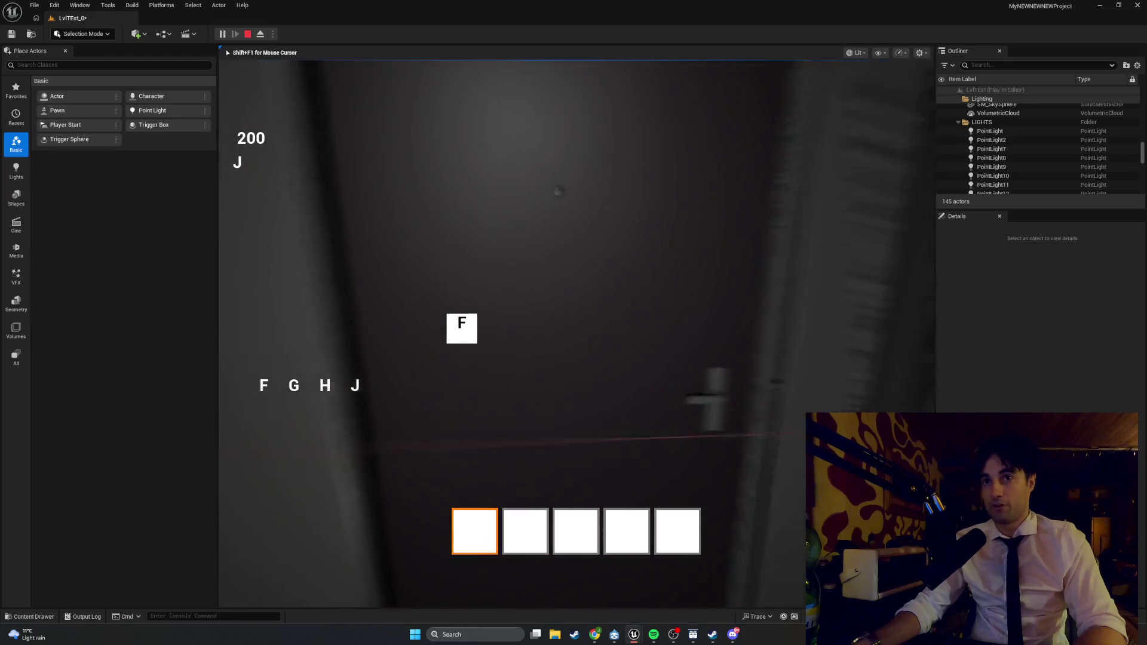
key("f")
key("w")
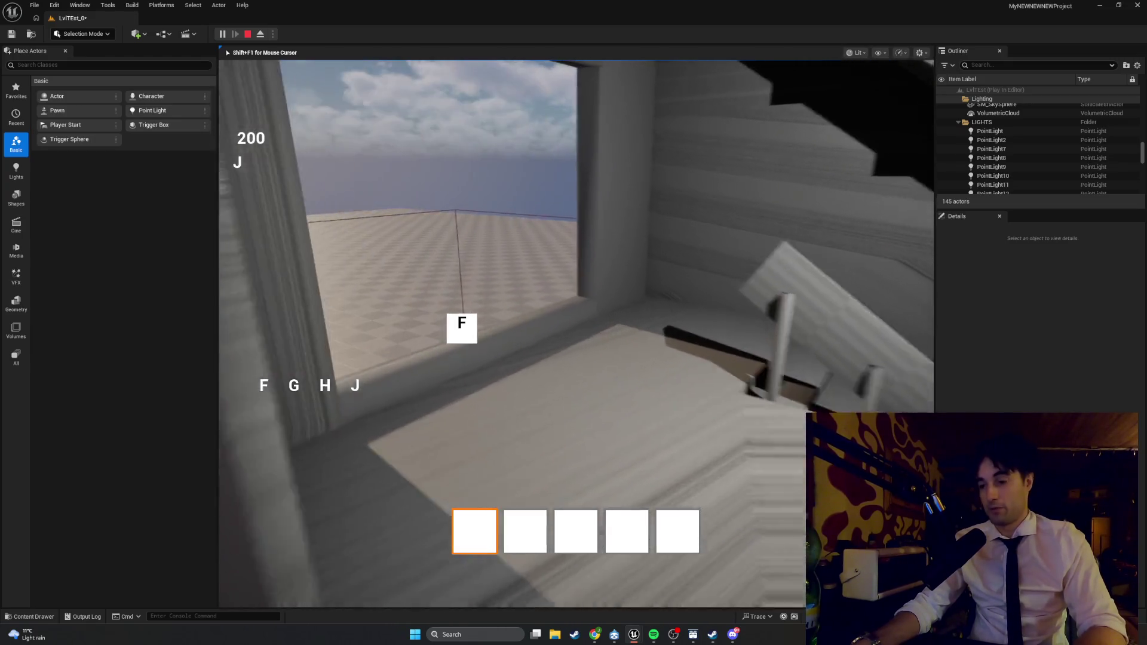